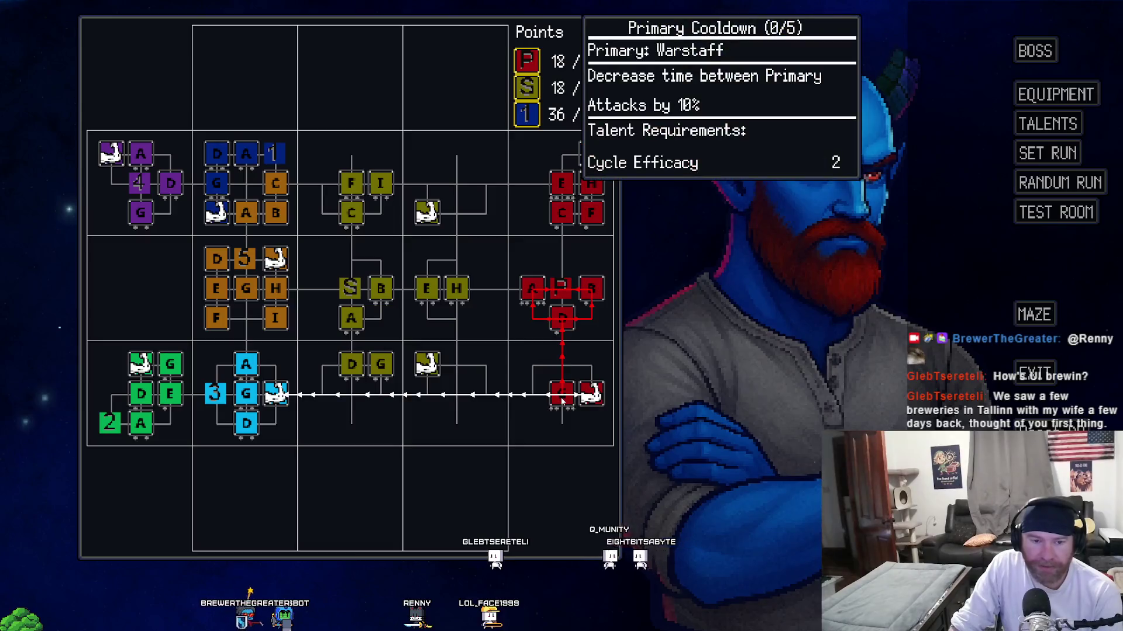
In the running game, switch between the equipment screen and the talent tree, ending on equipment
{"action": "mouse_move", "coordinate": [569, 318]}
{"action": "mouse_move", "coordinate": [536, 297]}
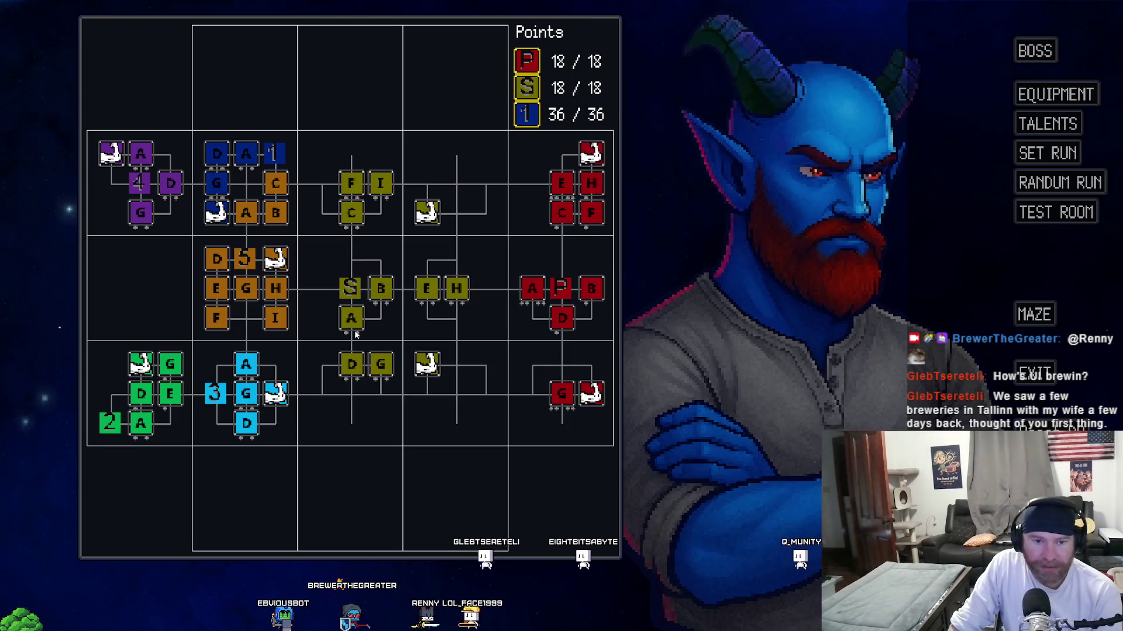
{"action": "mouse_move", "coordinate": [360, 365]}
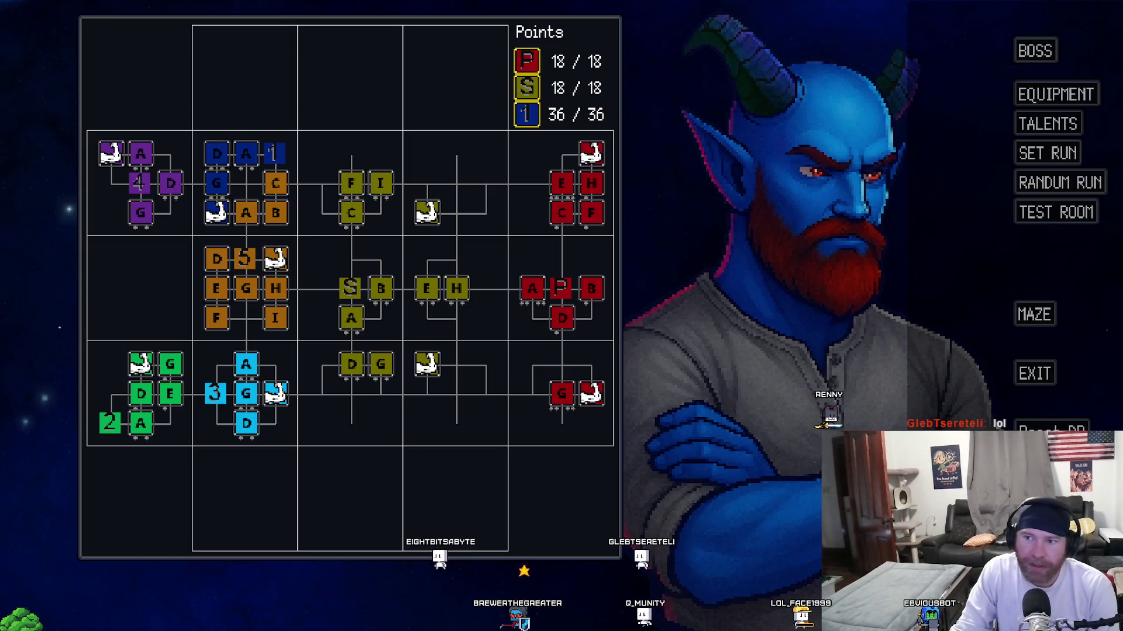
{"action": "key", "text": "Escape"}
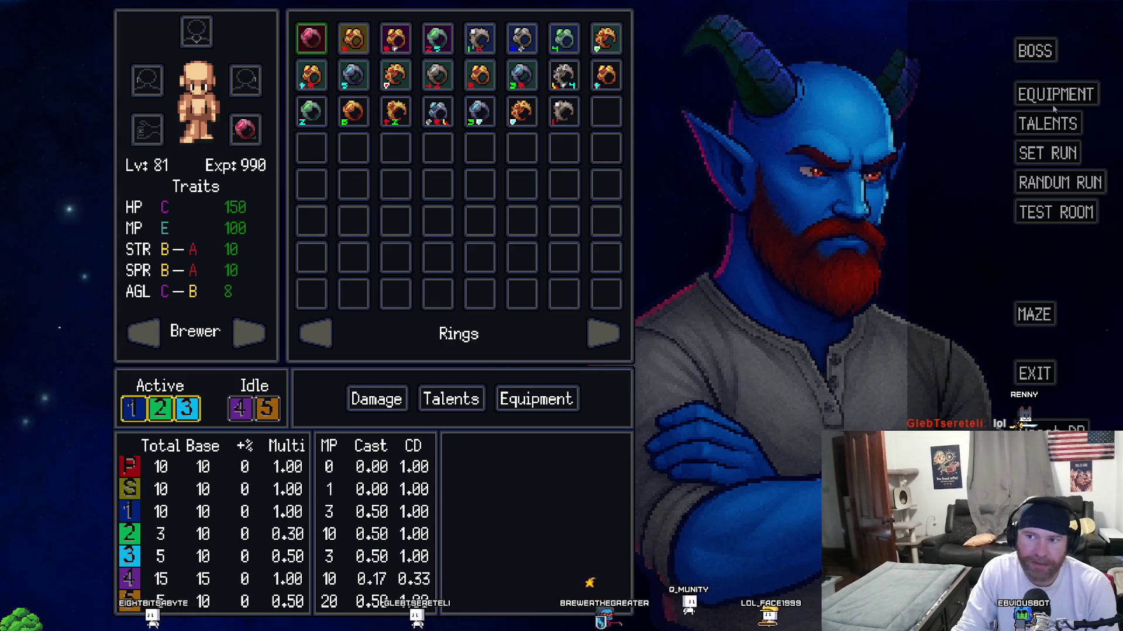
{"action": "left_click", "coordinate": [1037, 125]}
{"action": "left_click", "coordinate": [1040, 123]}
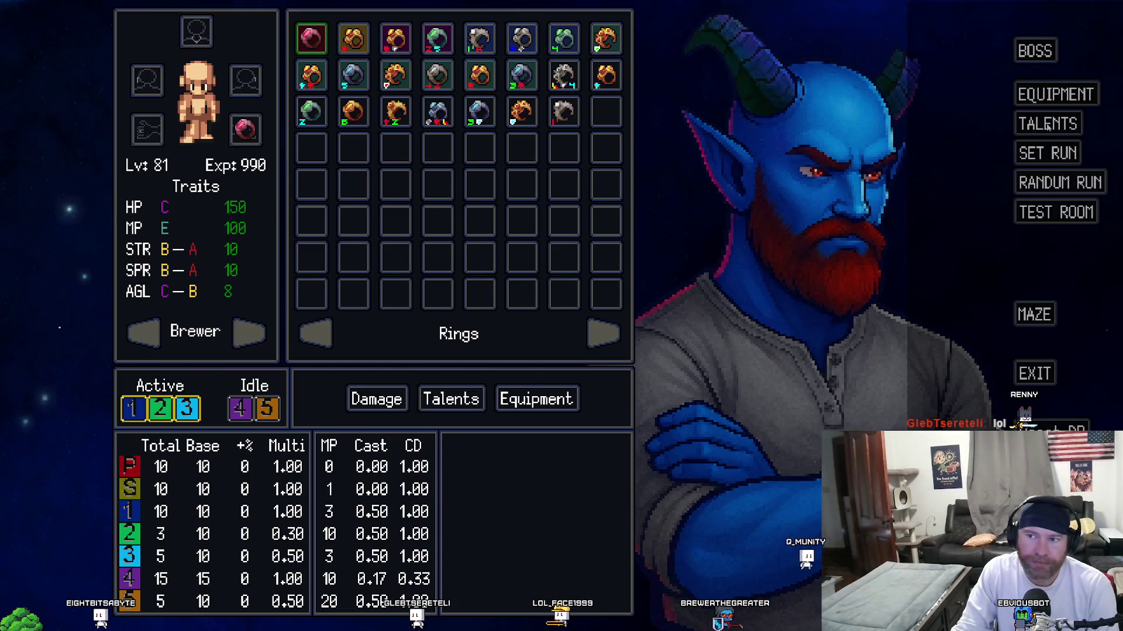
{"action": "left_click", "coordinate": [1031, 124]}
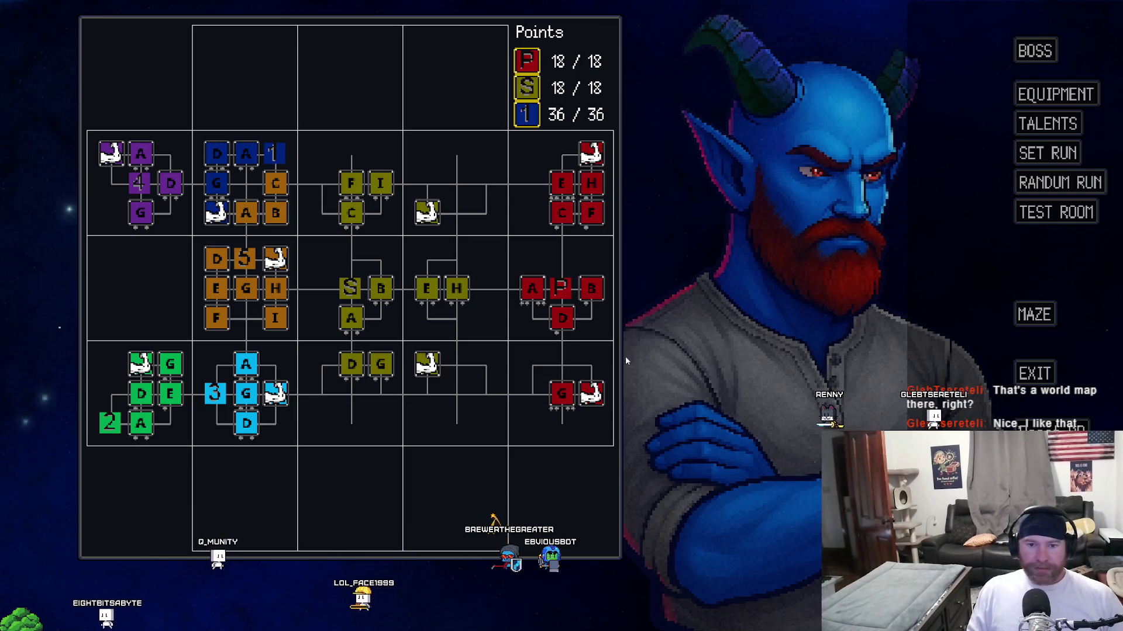
{"action": "left_click", "coordinate": [1028, 93]}
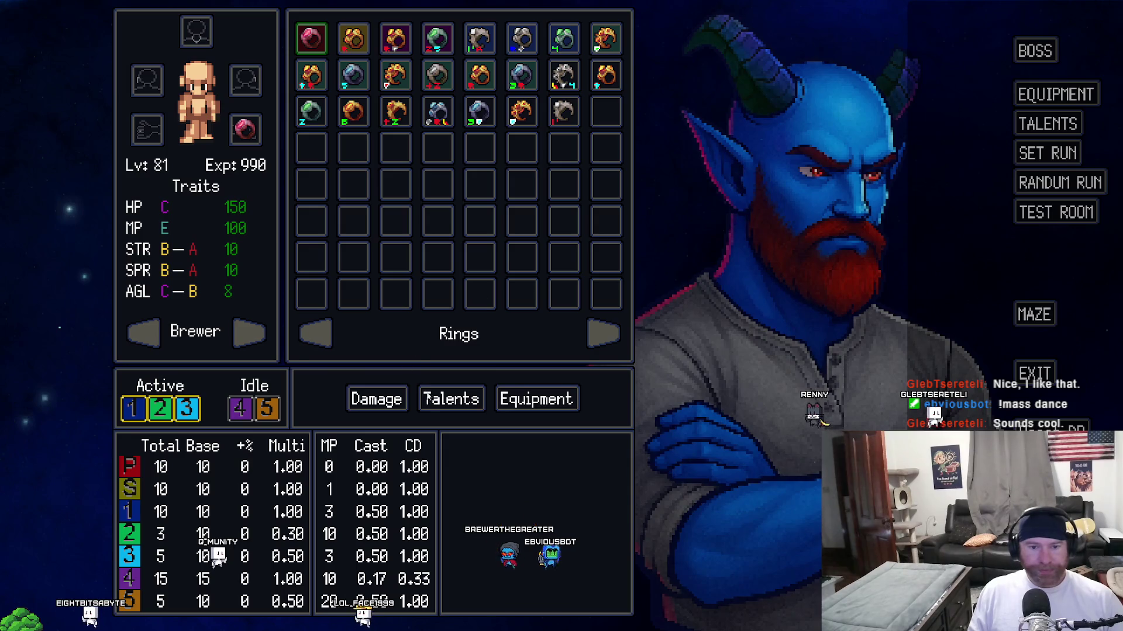
Toggle the lower stats panel between equipment bonuses and the damage table, ending on equipment bonuses
{"action": "left_click", "coordinate": [539, 406]}
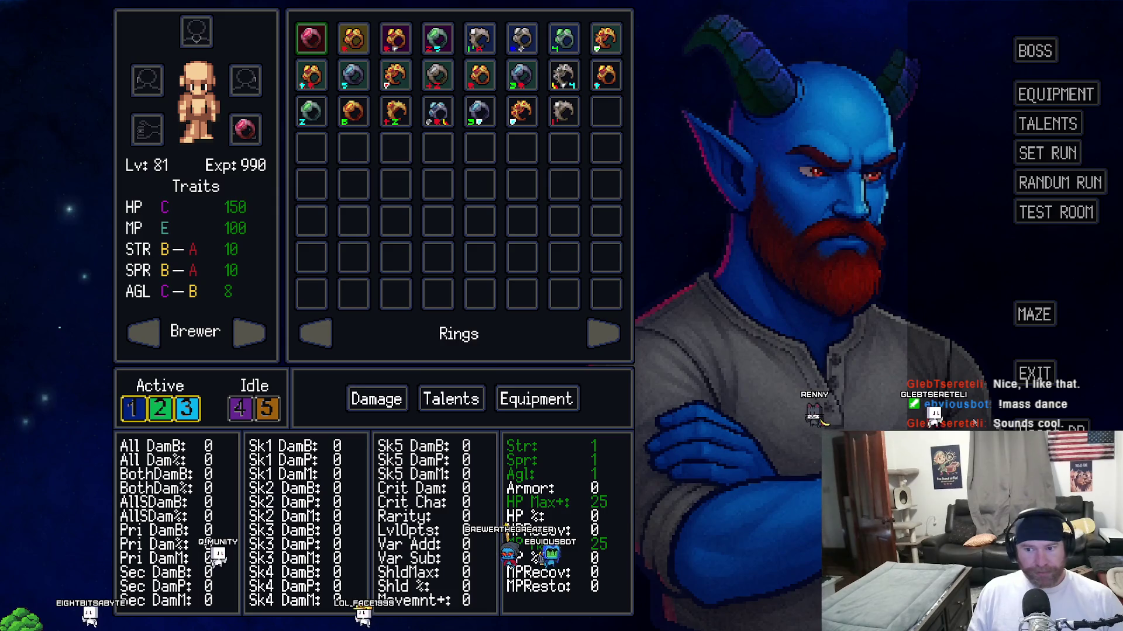
{"action": "left_click", "coordinate": [369, 410]}
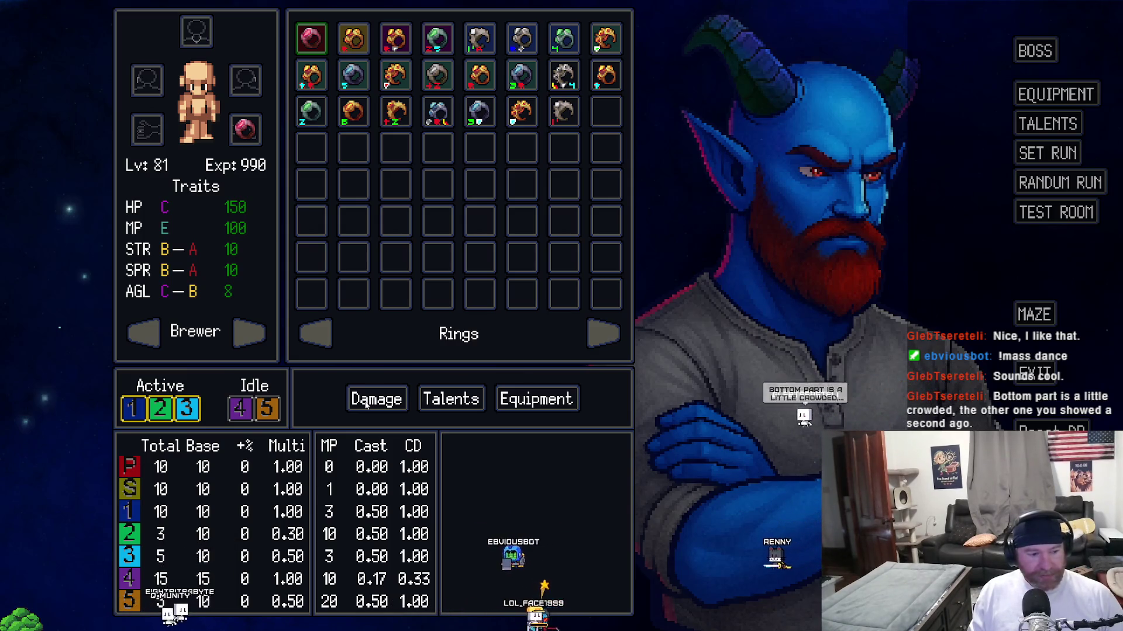
{"action": "left_click", "coordinate": [536, 398]}
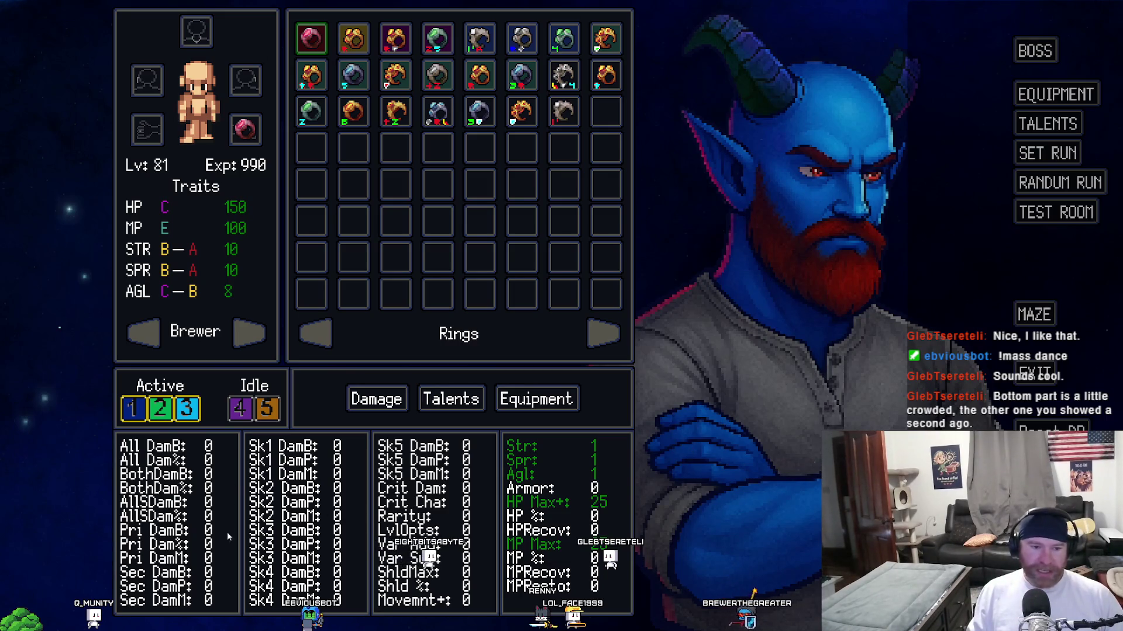
Equip the green Beryl Ring in a ring slot and an earring from the Earrings inventory
{"action": "left_click", "coordinate": [311, 111]}
{"action": "left_click", "coordinate": [146, 130]}
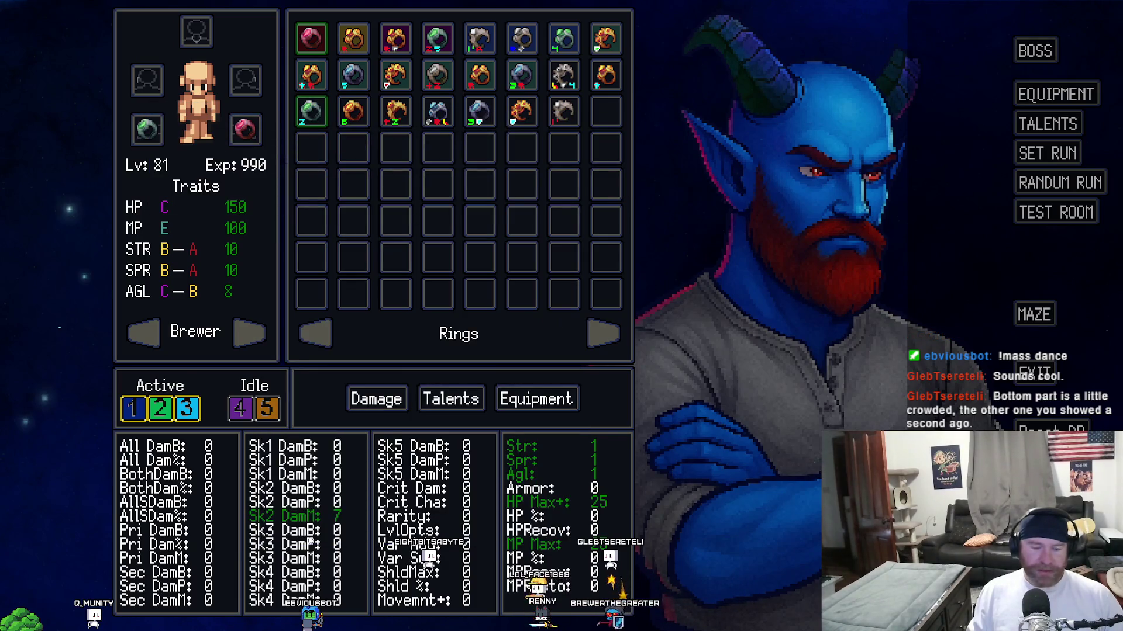
{"action": "left_click", "coordinate": [590, 331]}
{"action": "left_click", "coordinate": [311, 38]}
{"action": "left_click", "coordinate": [245, 80]}
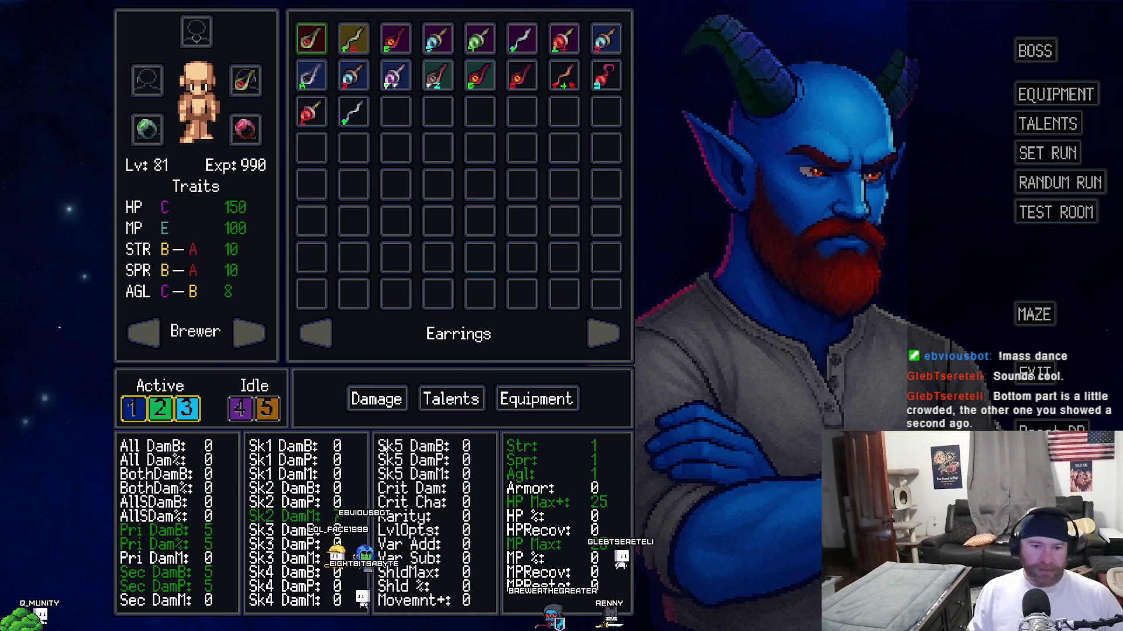
Hide the stat panel, glance at the talent tree, then return to the equipment stat listing
{"action": "left_click", "coordinate": [454, 443]}
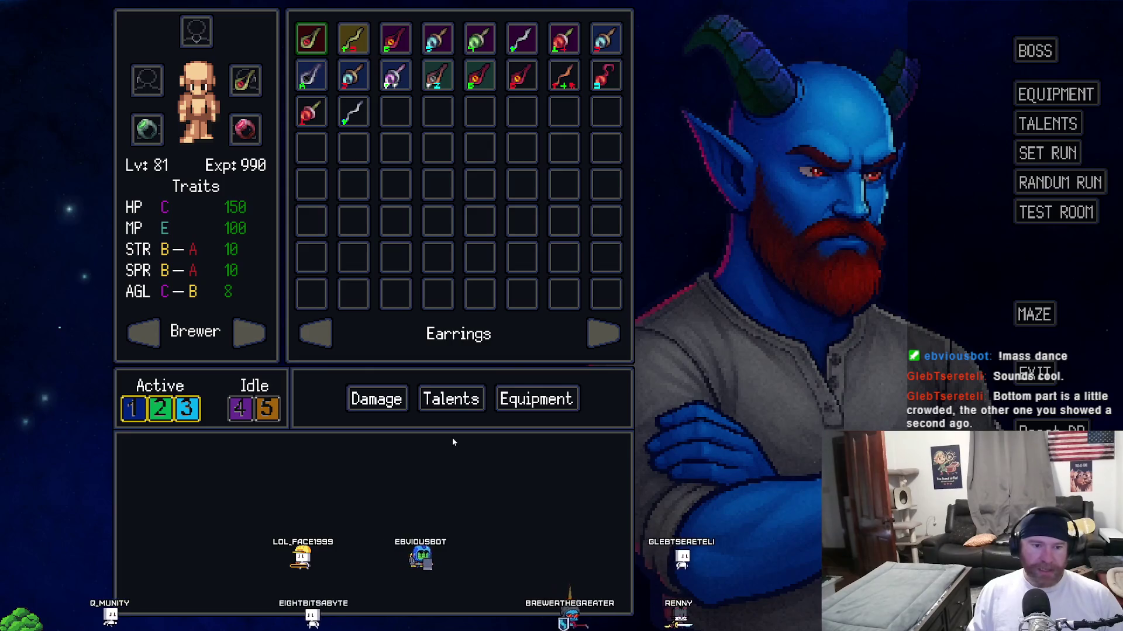
{"action": "left_click", "coordinate": [1047, 123]}
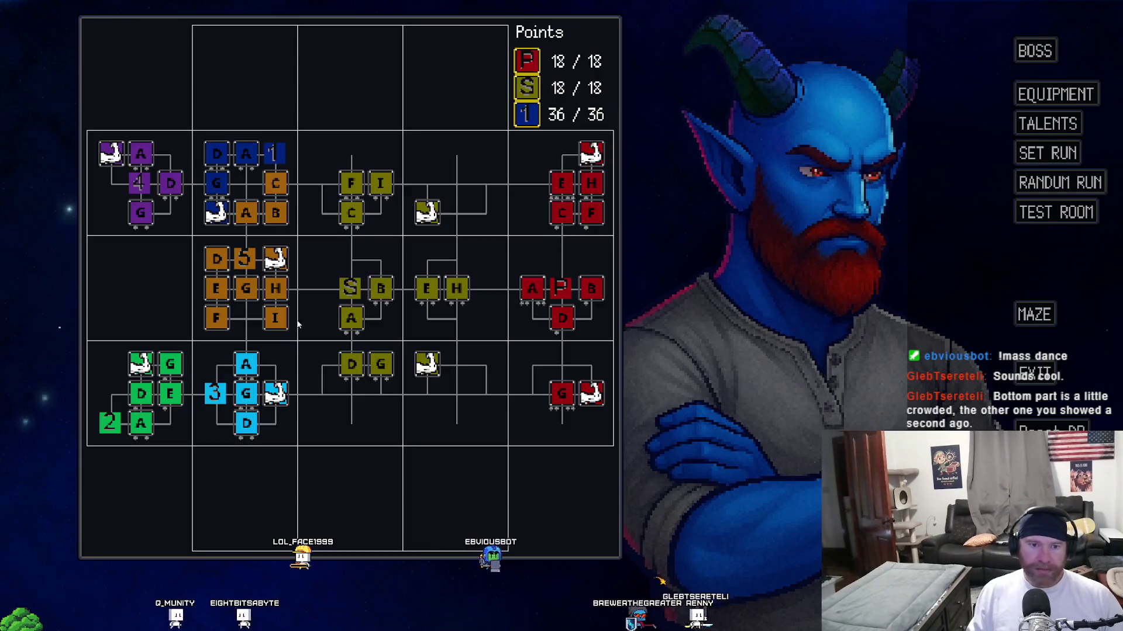
{"action": "left_click", "coordinate": [545, 393]}
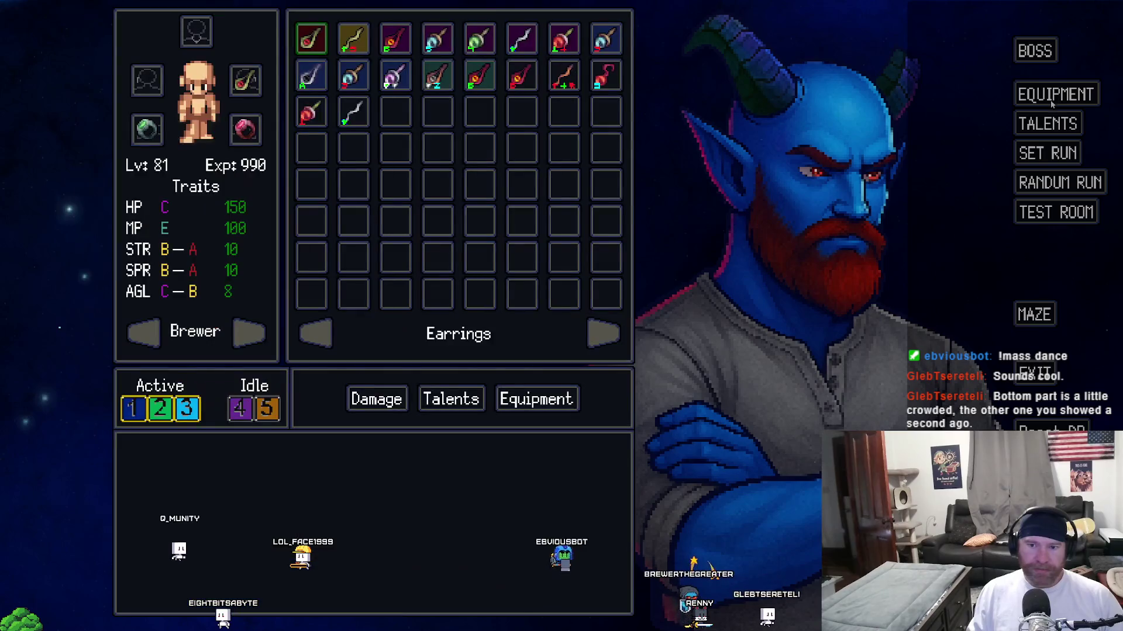
{"action": "left_click", "coordinate": [545, 393]}
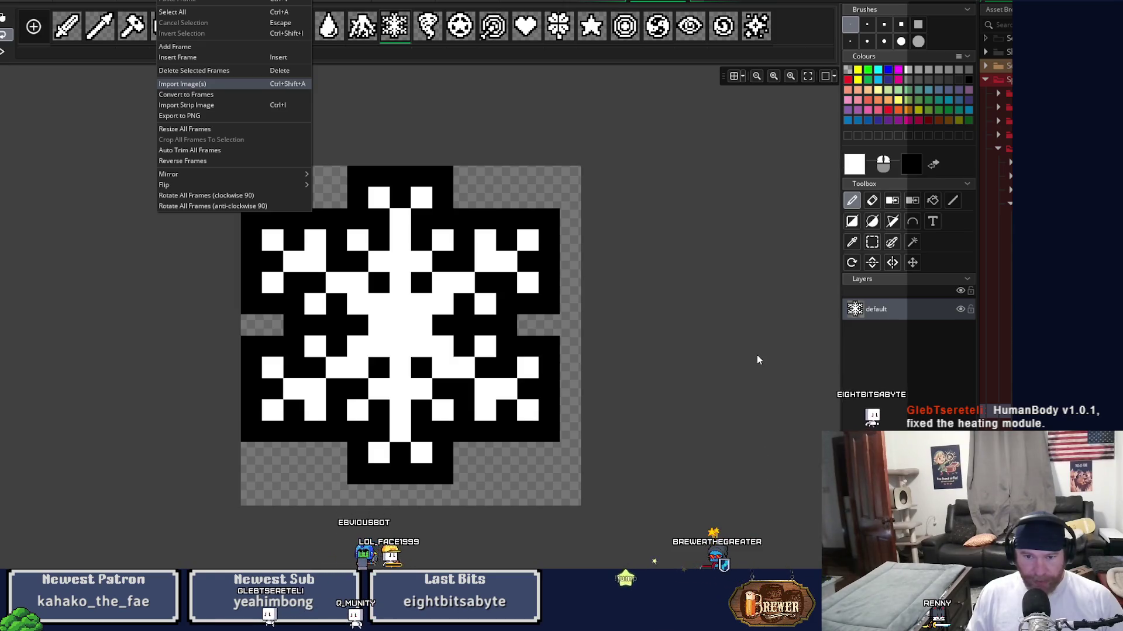
Reorder the sprite tabs: feather beside the tornado, heart shifted left, target before the spiral
{"action": "left_click", "coordinate": [409, 343]}
{"action": "left_click", "coordinate": [786, 35]}
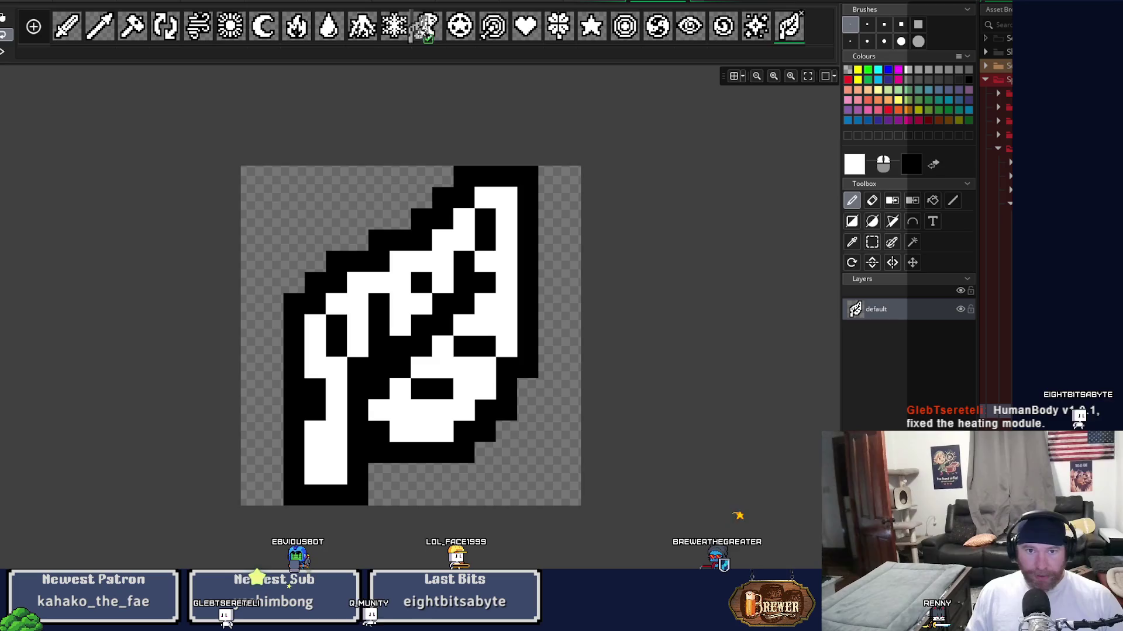
{"action": "left_click_drag", "start_coordinate": [443, 36], "coordinate": [441, 36]}
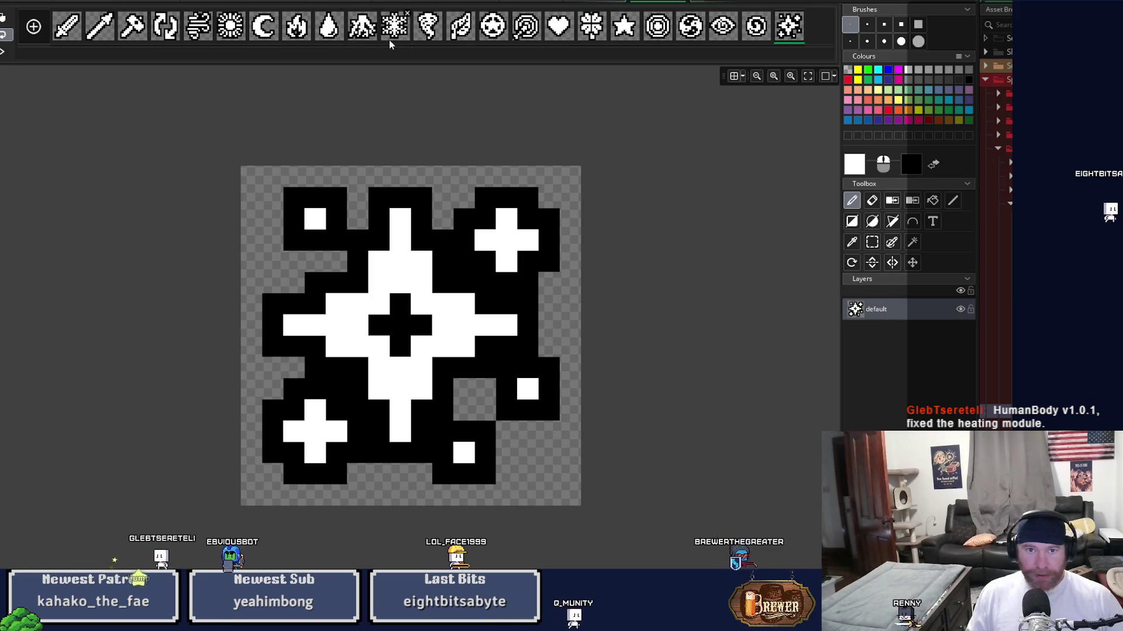
{"action": "left_click", "coordinate": [490, 36]}
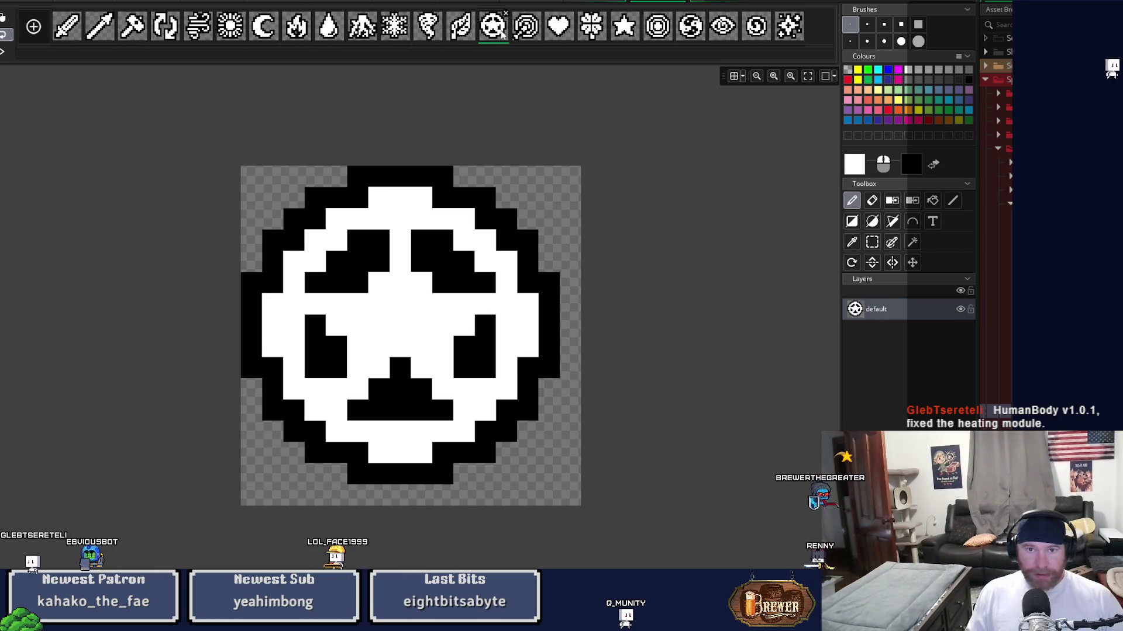
{"action": "left_click", "coordinate": [565, 36]}
{"action": "left_click_drag", "start_coordinate": [565, 37], "coordinate": [500, 37]}
{"action": "left_click", "coordinate": [559, 36]}
{"action": "left_click", "coordinate": [657, 32]}
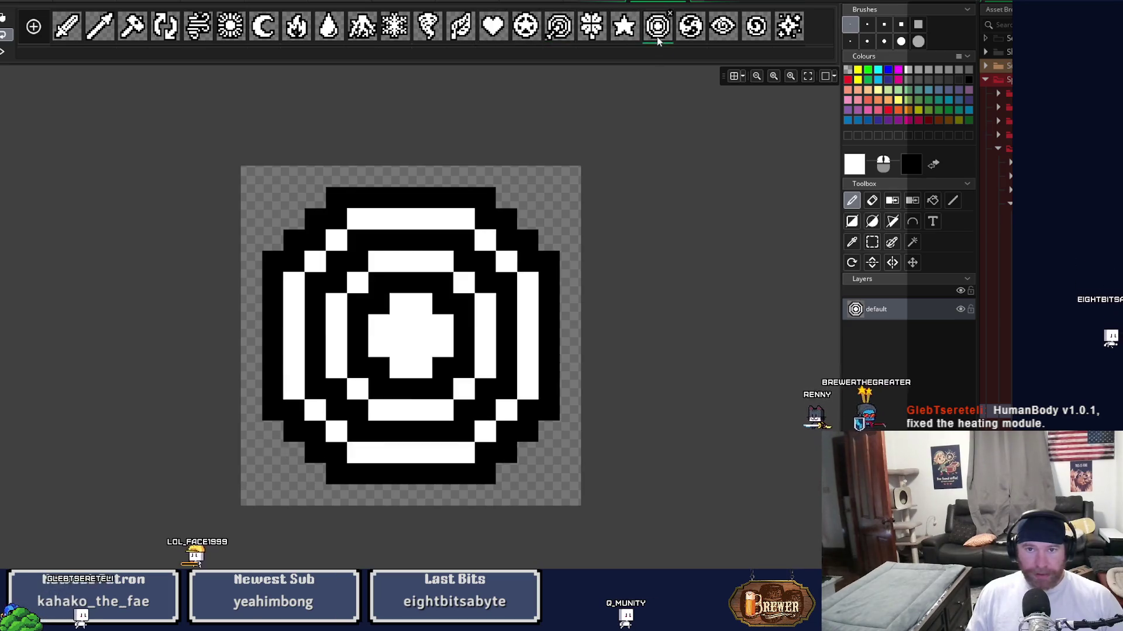
{"action": "left_click_drag", "start_coordinate": [657, 33], "coordinate": [553, 37]}
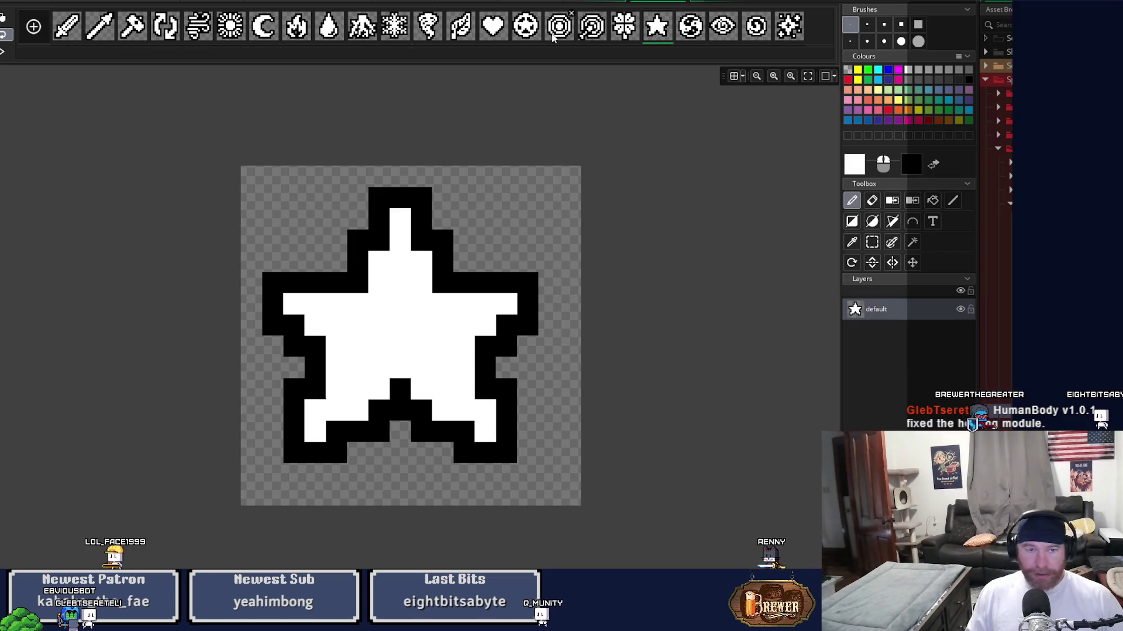
Move the star sprite after the heart and the yin-yang after the star
{"action": "left_click", "coordinate": [592, 32]}
{"action": "left_click", "coordinate": [560, 29]}
{"action": "left_click", "coordinate": [592, 32]}
{"action": "left_click", "coordinate": [559, 30]}
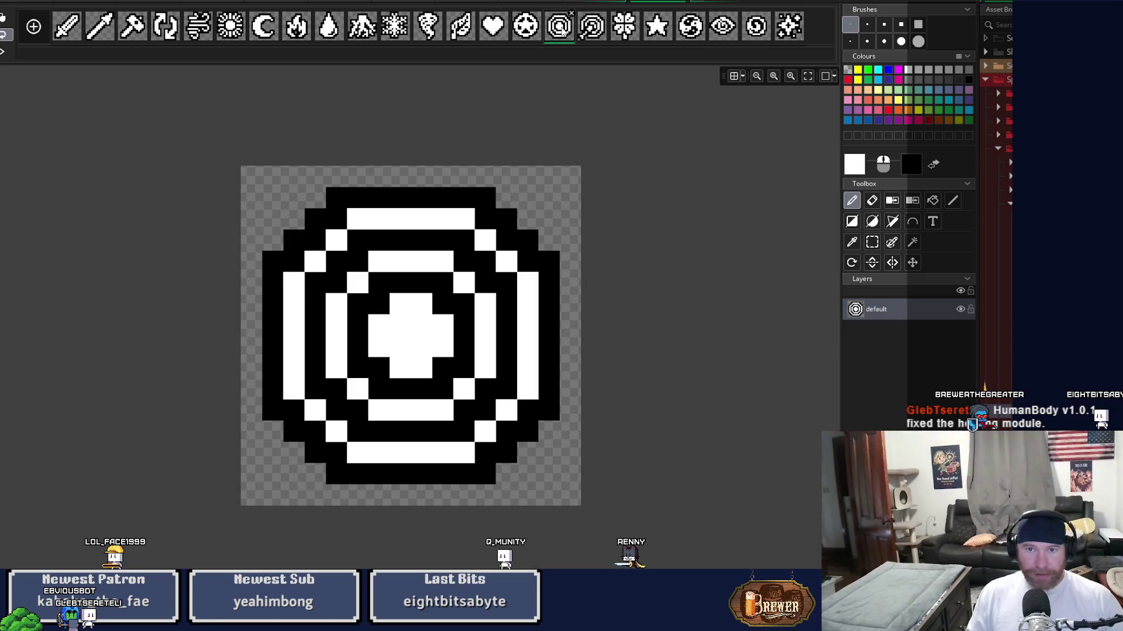
{"action": "left_click", "coordinate": [617, 37]}
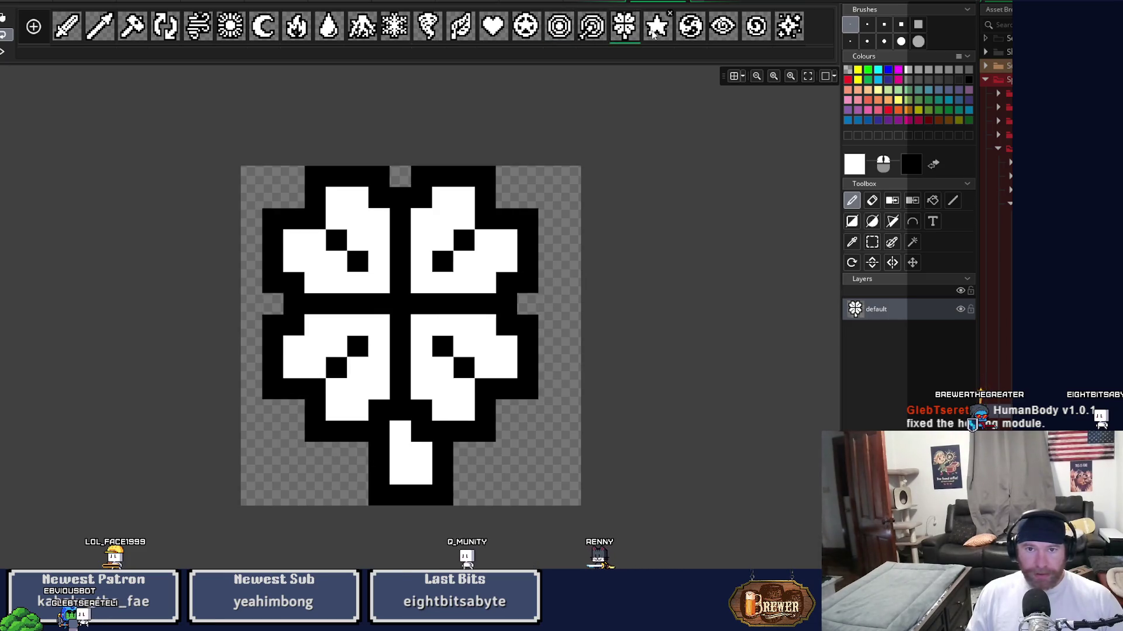
{"action": "left_click_drag", "start_coordinate": [654, 35], "coordinate": [526, 40]}
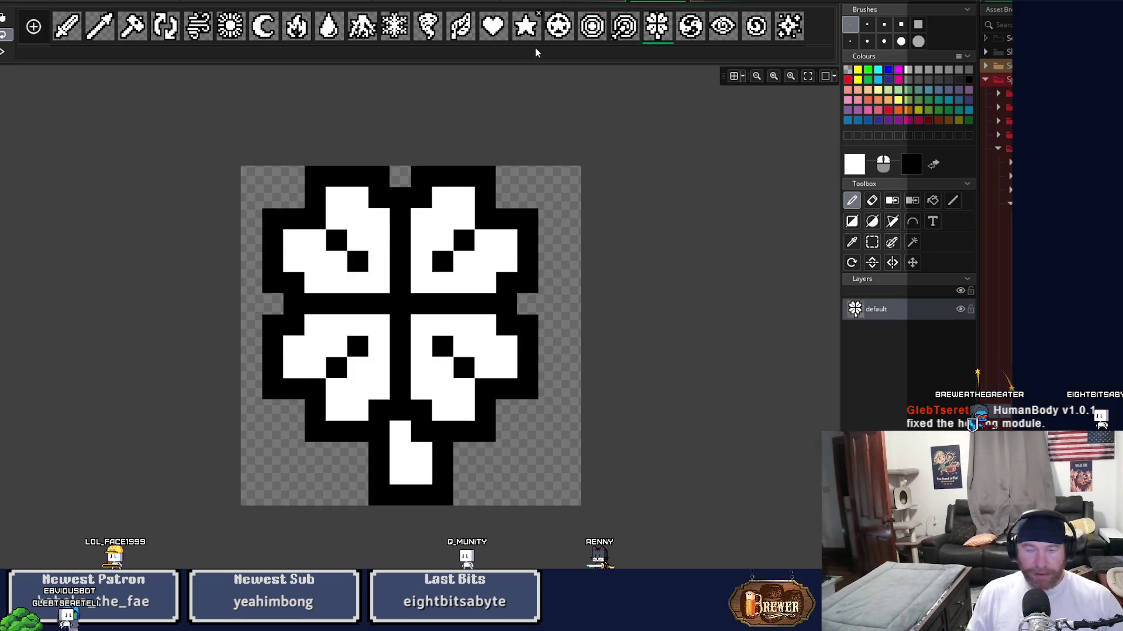
{"action": "left_click_drag", "start_coordinate": [690, 29], "coordinate": [555, 37]}
{"action": "key", "text": "ctrl+Tab"}
{"action": "key", "text": "ctrl+Tab"}
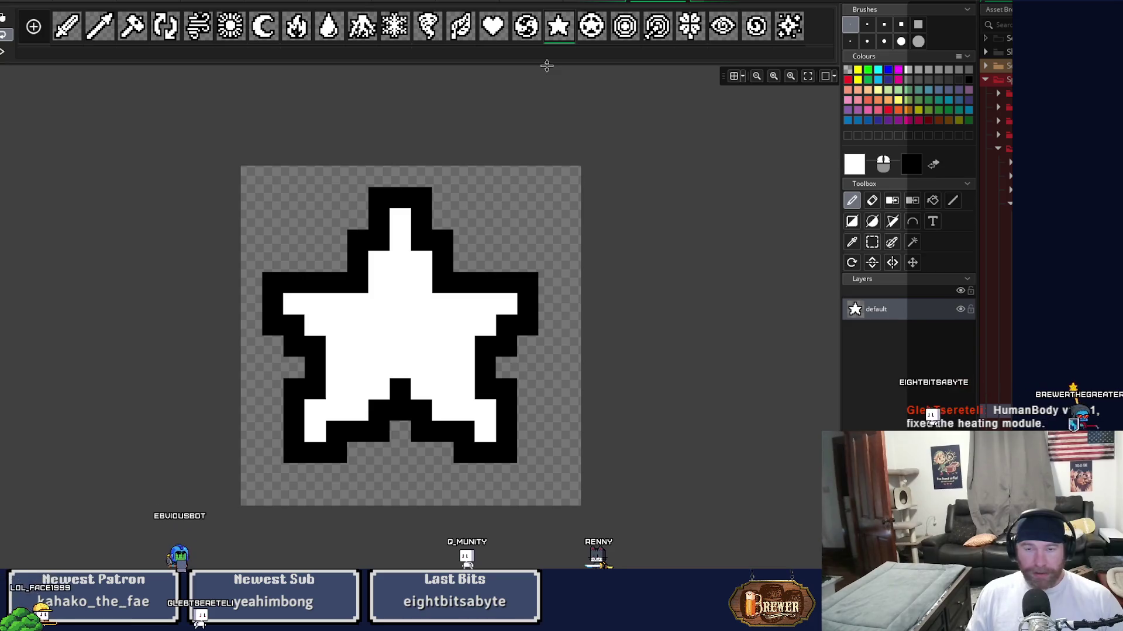
Compare the swirl and sparkle talent icons, ending on the swirl frame
{"action": "left_click", "coordinate": [754, 34]}
{"action": "left_click", "coordinate": [786, 35]}
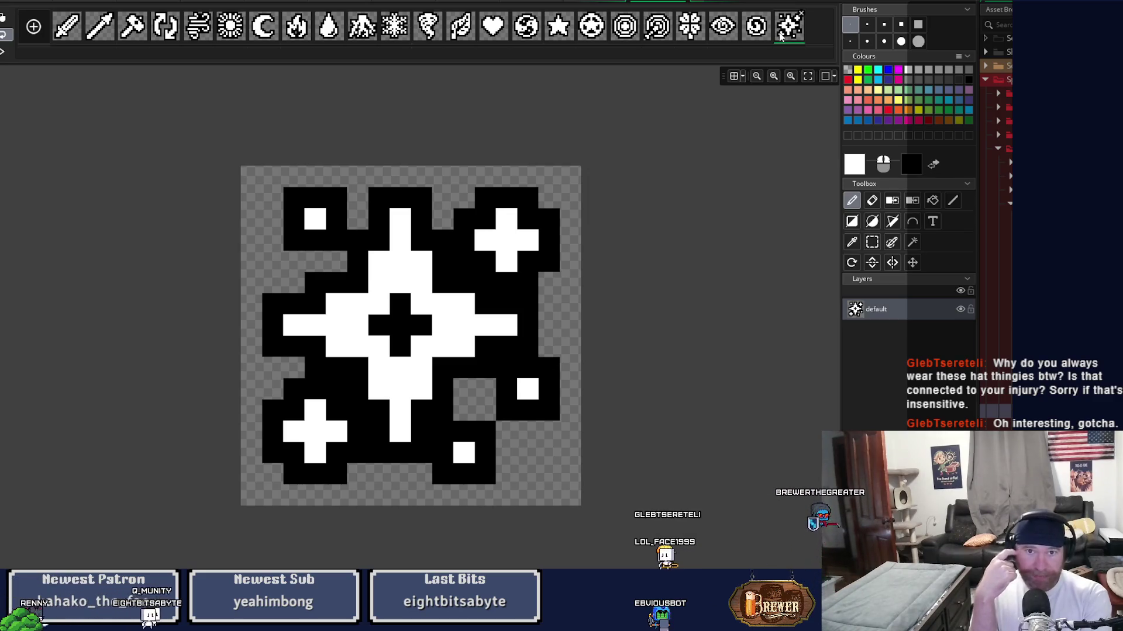
{"action": "left_click", "coordinate": [769, 35]}
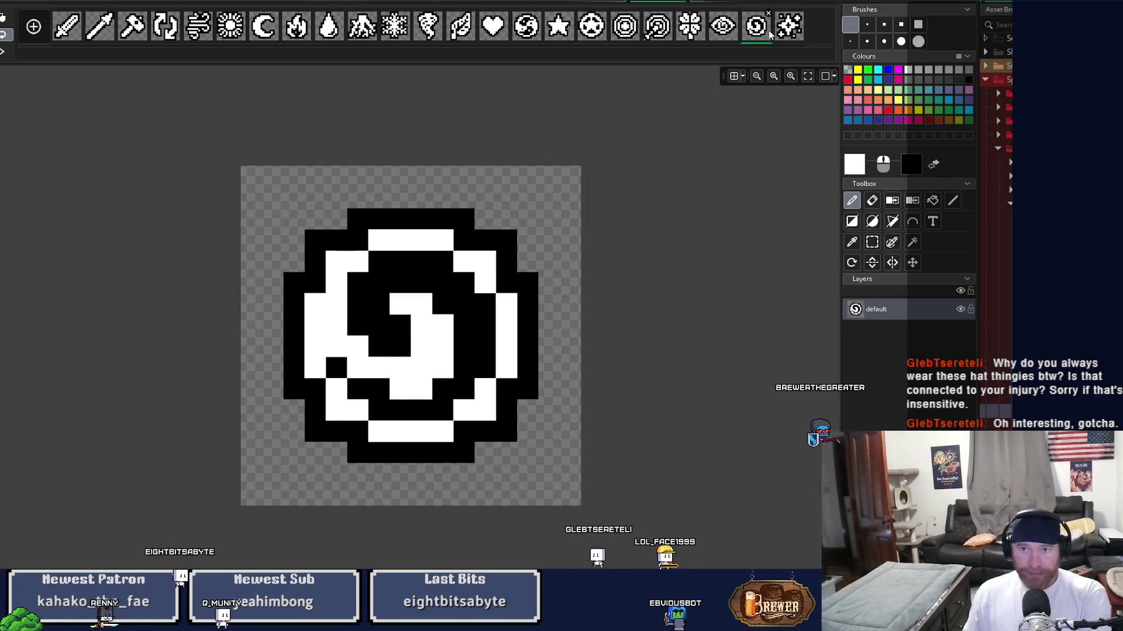
Review the eye, sword, arrow, pickaxe, rotating arrows, wind and sun icon frames
{"action": "left_click", "coordinate": [735, 36]}
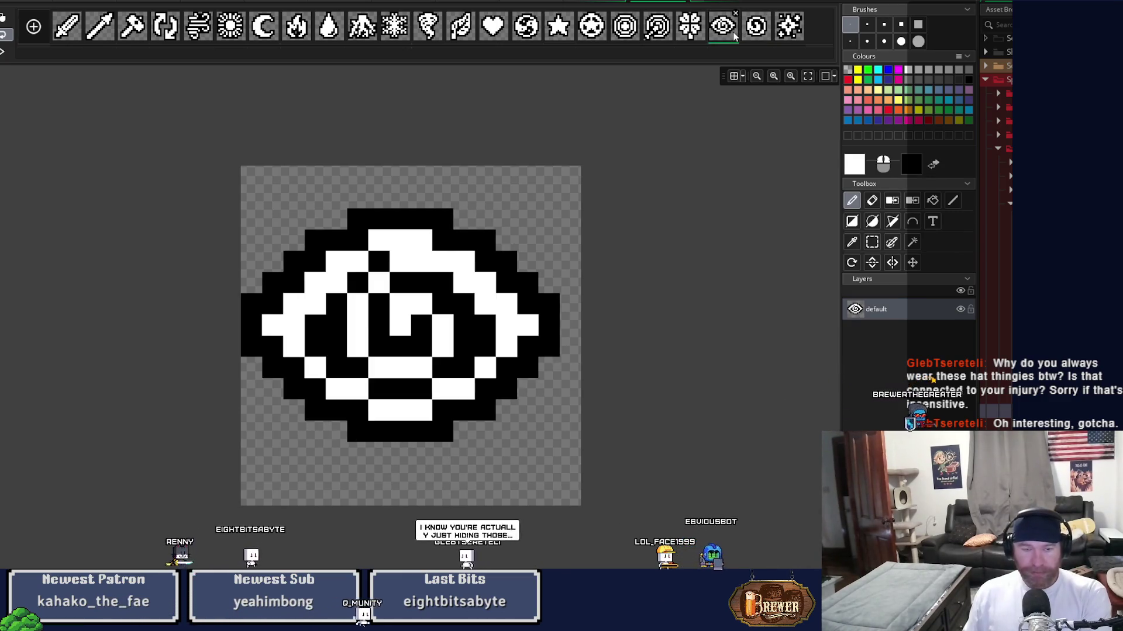
{"action": "left_click", "coordinate": [76, 31]}
{"action": "left_click", "coordinate": [107, 34]}
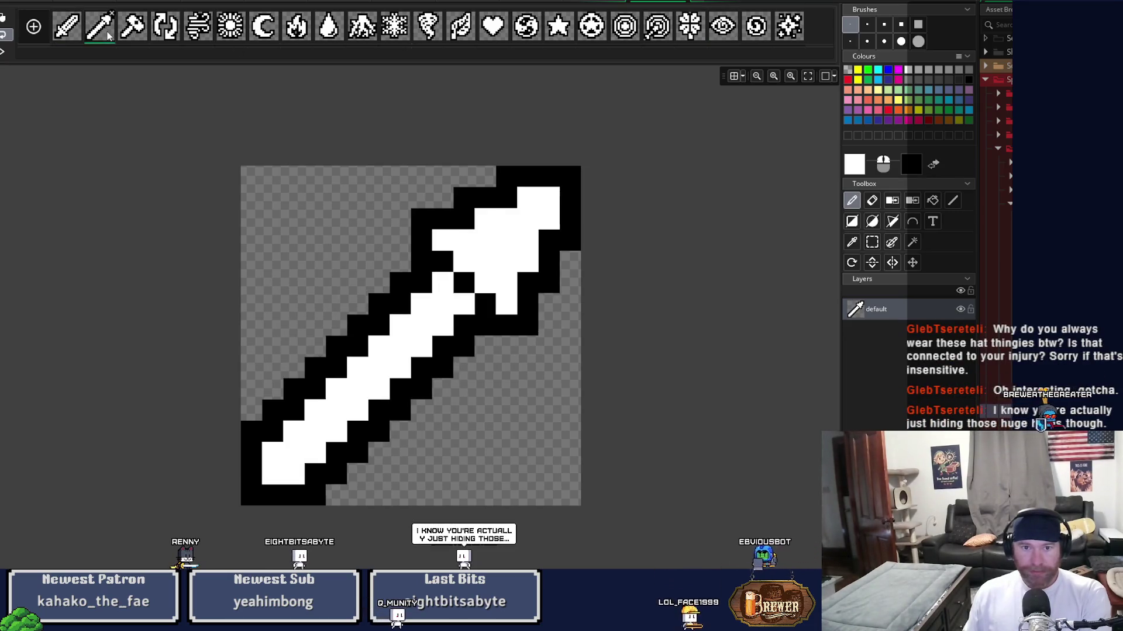
{"action": "left_click", "coordinate": [136, 37]}
{"action": "left_click", "coordinate": [165, 34]}
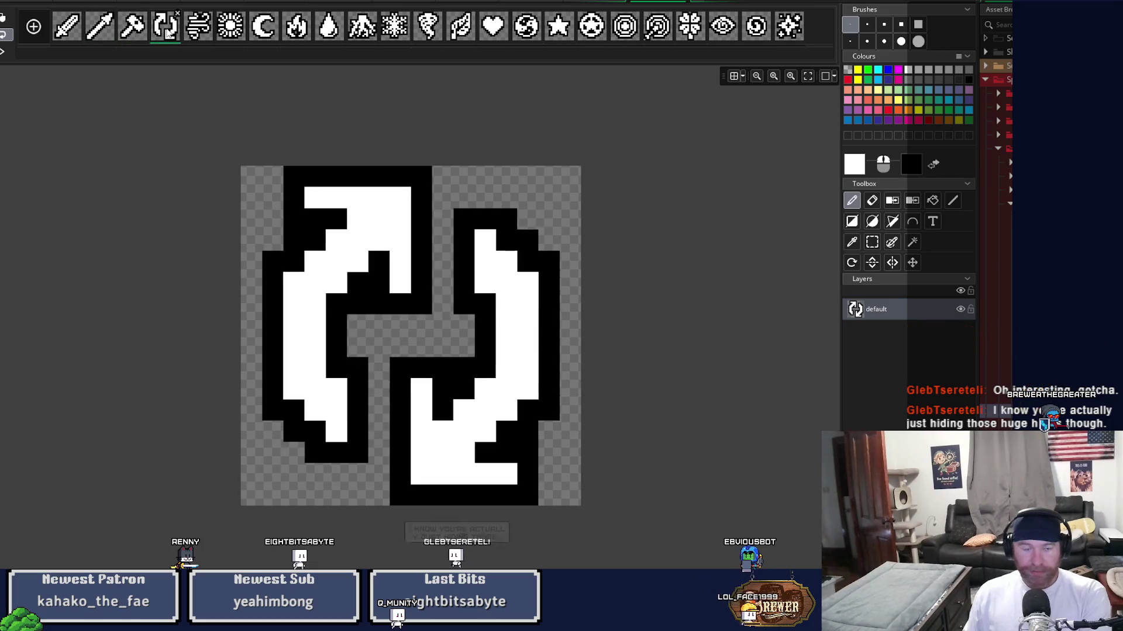
{"action": "left_click", "coordinate": [204, 32]}
{"action": "left_click", "coordinate": [237, 38]}
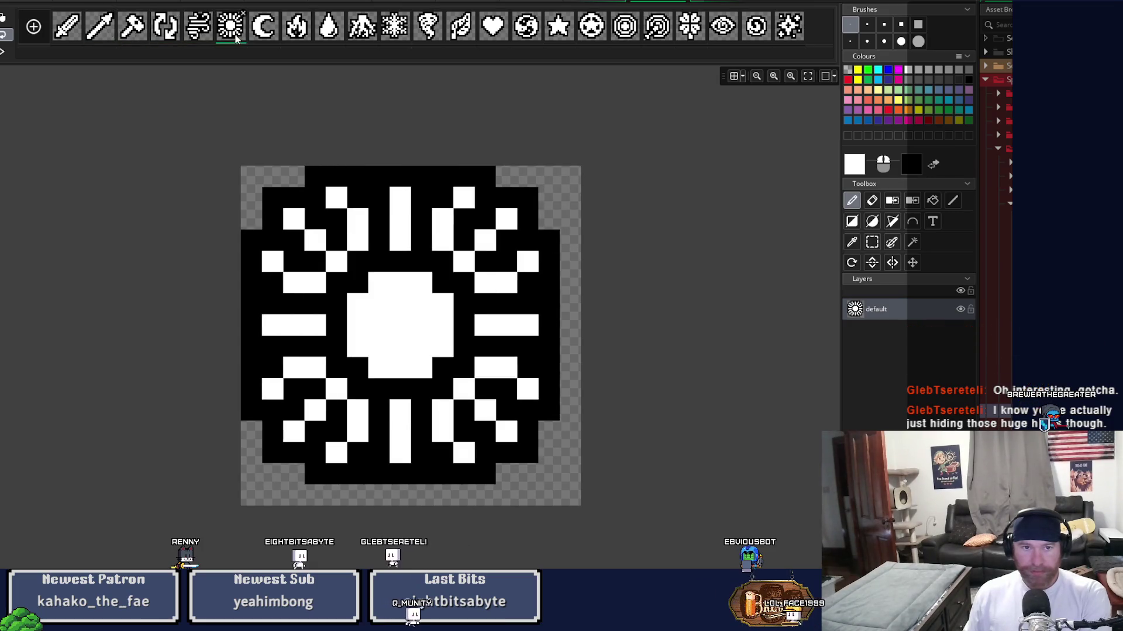
Review the moon, fire, water drop, tentacle and snowflake frames, then close the image editor
{"action": "left_click", "coordinate": [257, 34]}
{"action": "left_click", "coordinate": [296, 37]}
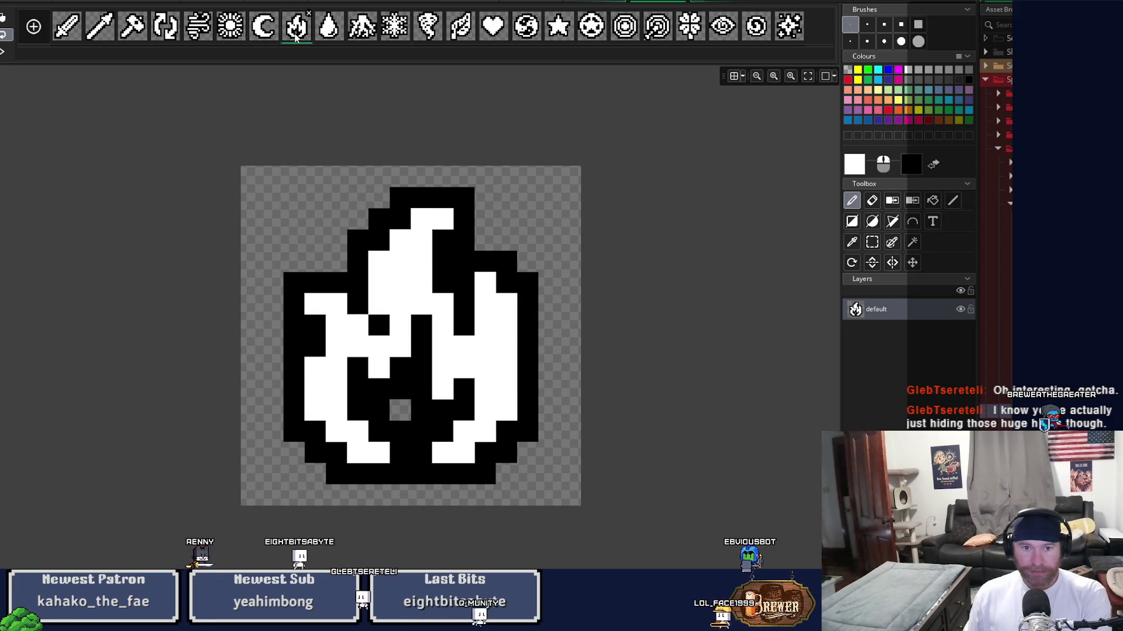
{"action": "left_click", "coordinate": [328, 32]}
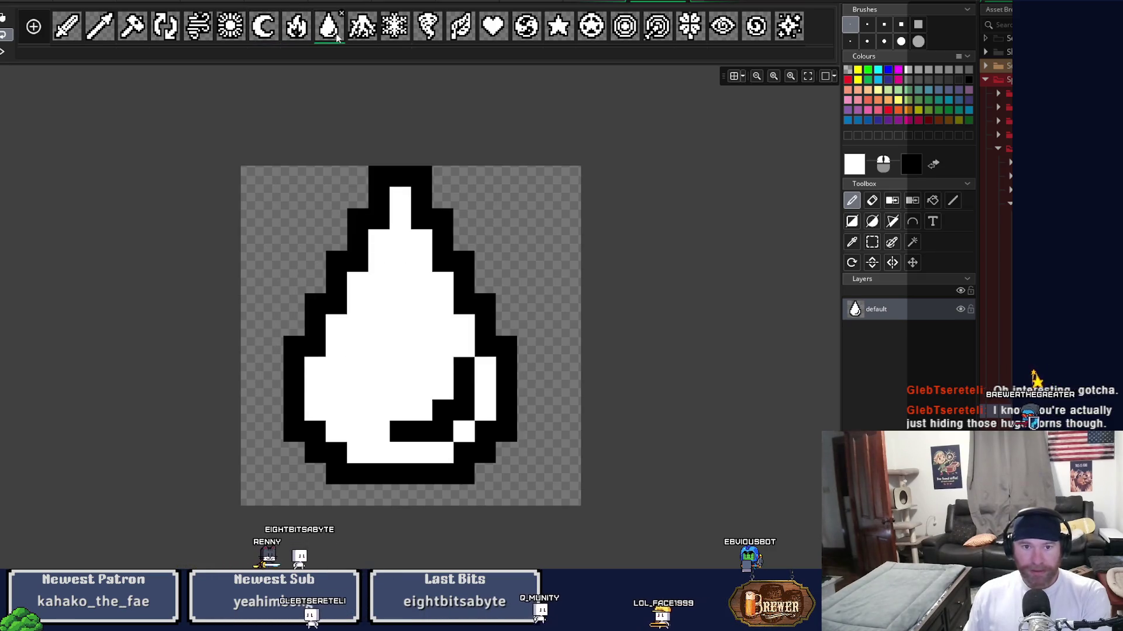
{"action": "left_click", "coordinate": [361, 34]}
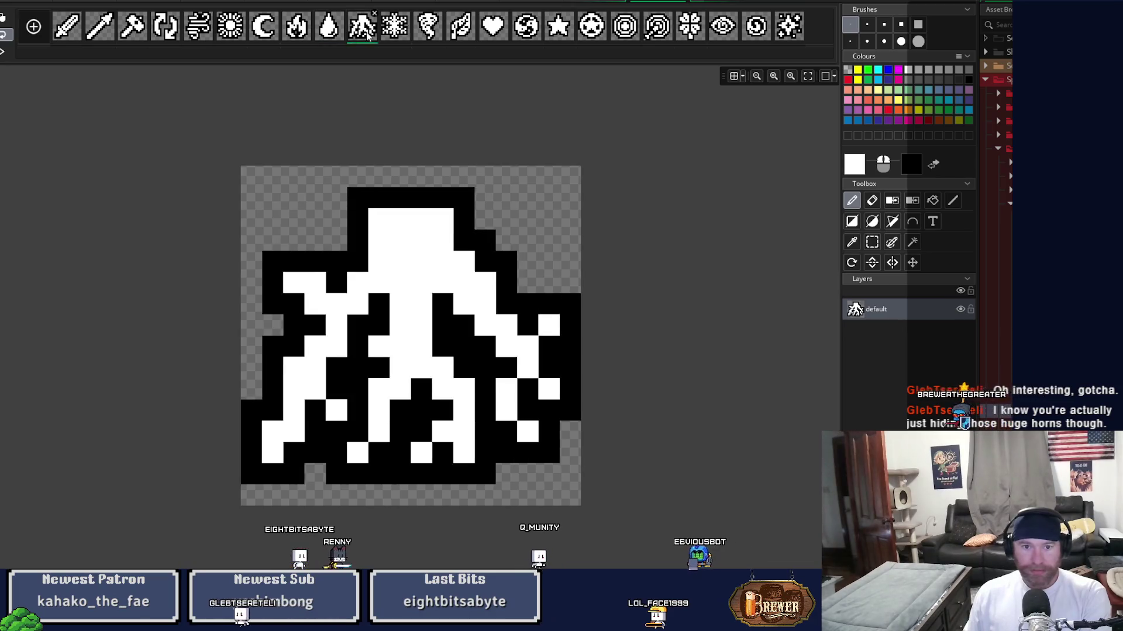
{"action": "left_click", "coordinate": [391, 35]}
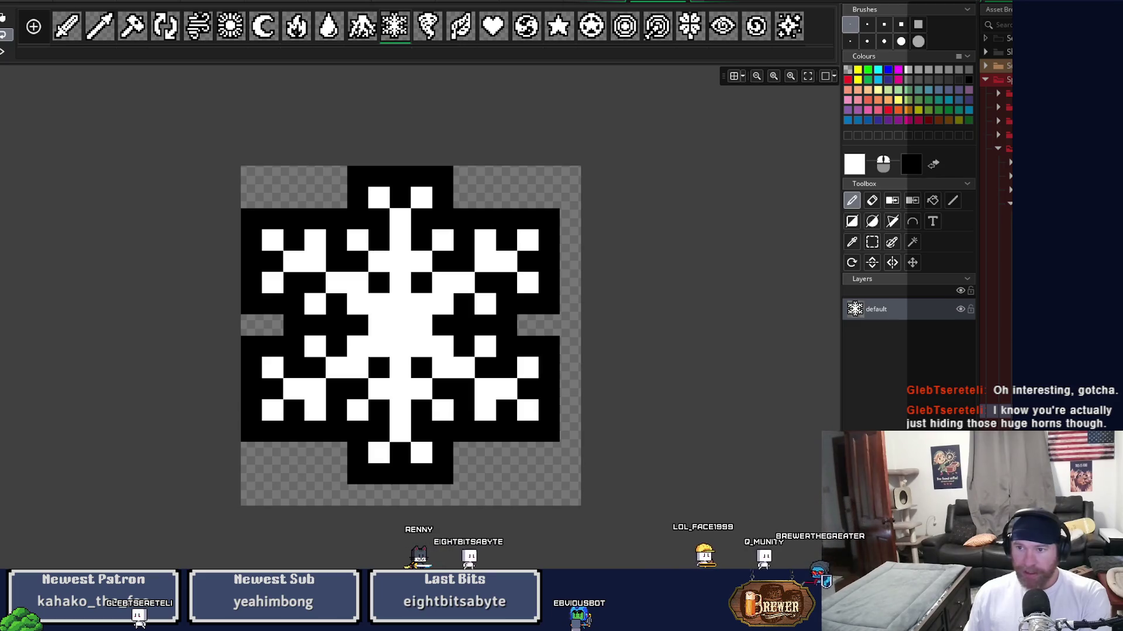
{"action": "key", "text": "ctrl+w"}
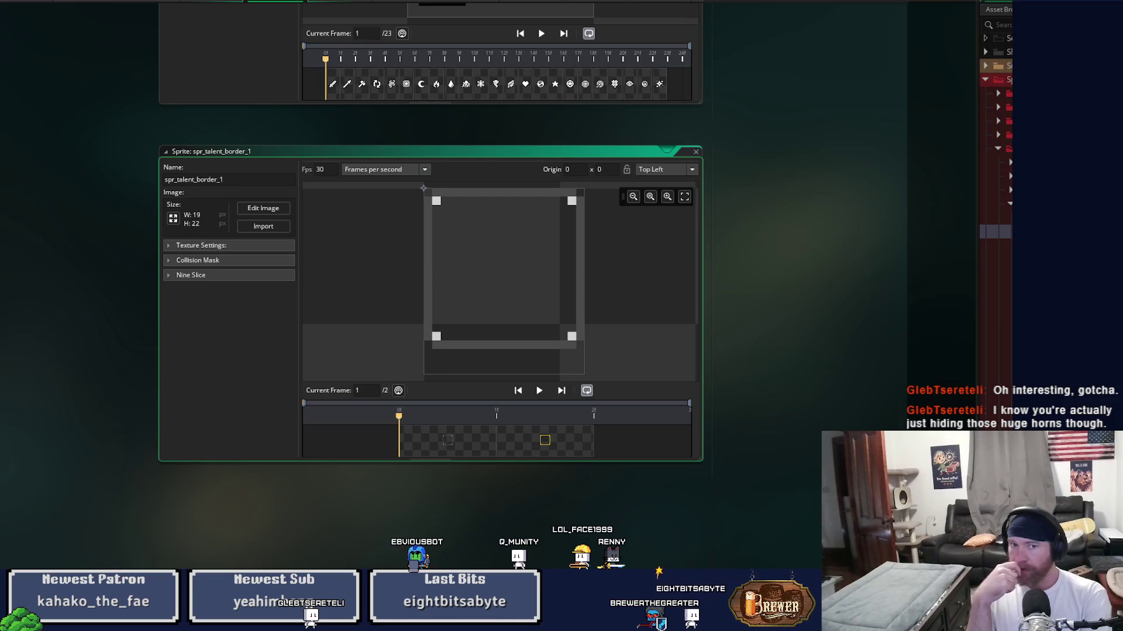
Scroll the workspace up to the spr_talent_node_icons sprite window
{"action": "scroll", "coordinate": [701, 139], "scroll_direction": "up", "scroll_amount": 5}
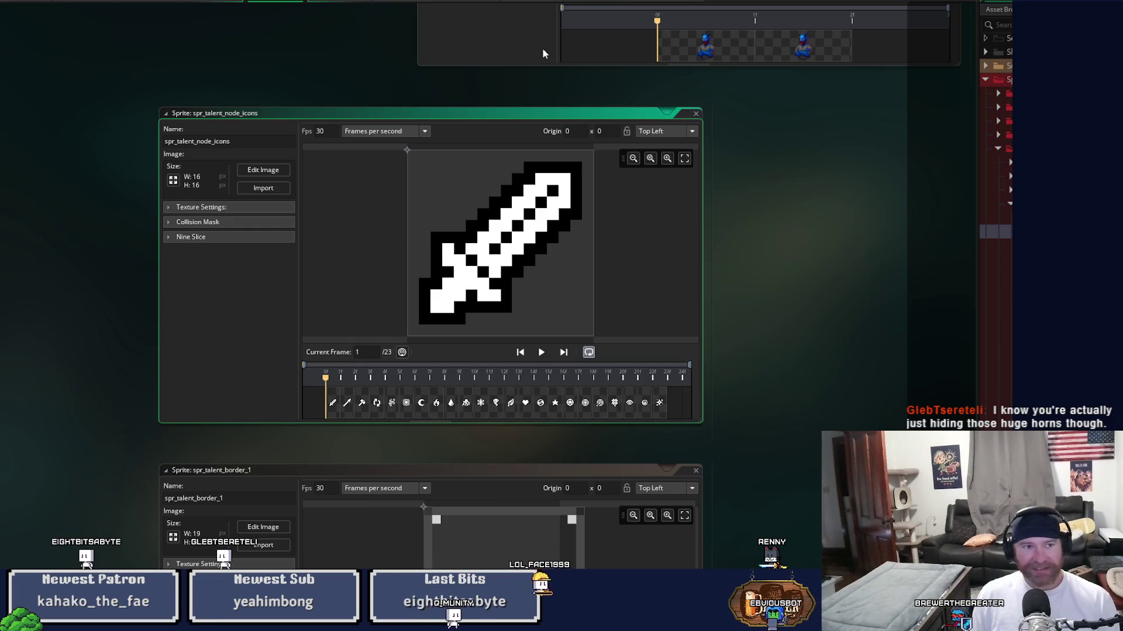
{"action": "left_click", "coordinate": [1, 165]}
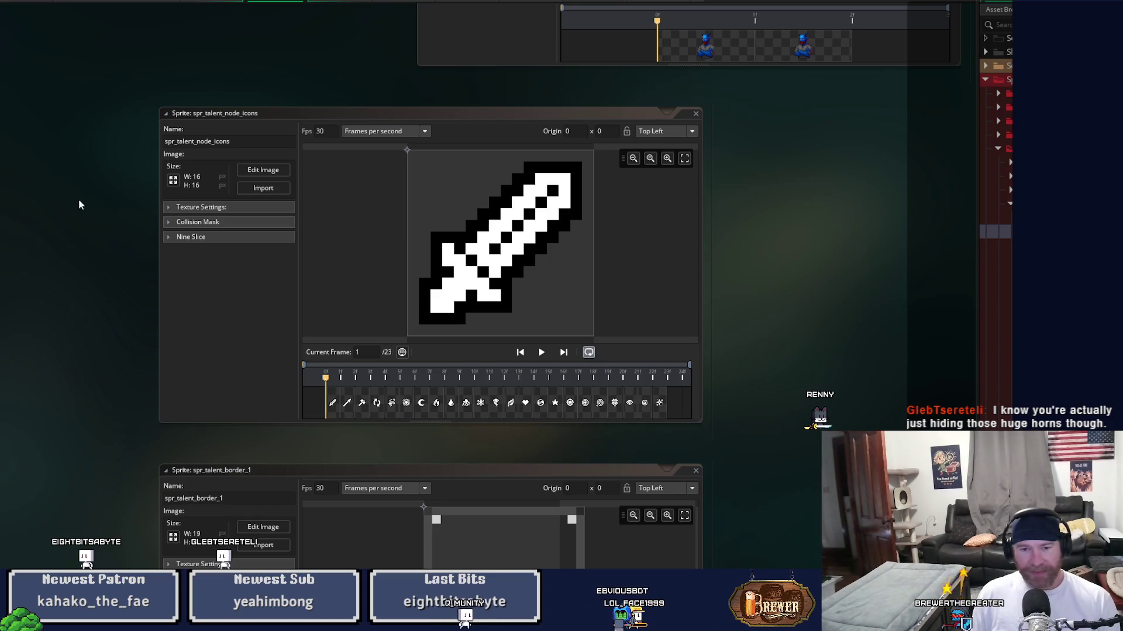
Select spr_talent_node_icons and open it in the Image Editor on the snowflake frame
{"action": "left_click", "coordinate": [253, 178]}
{"action": "left_click", "coordinate": [253, 172]}
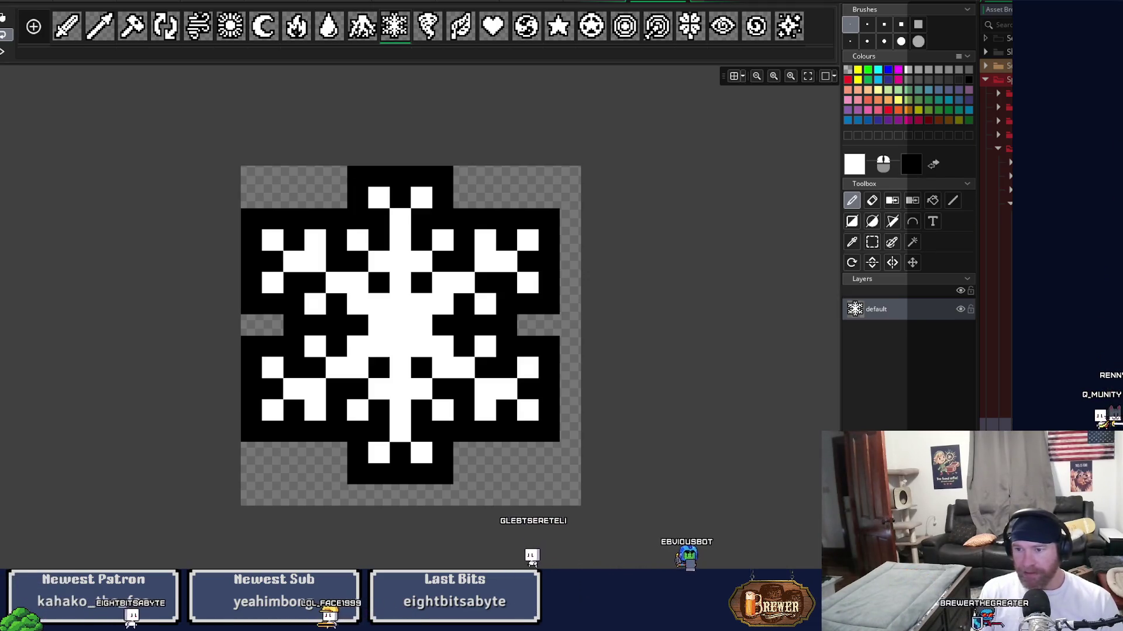
Reopen the talent node icons sprite in the image editor
{"action": "key", "text": "ctrl+Tab"}
{"action": "scroll", "coordinate": [300, 197], "scroll_direction": "down", "scroll_amount": 1}
{"action": "left_click", "coordinate": [267, 209]}
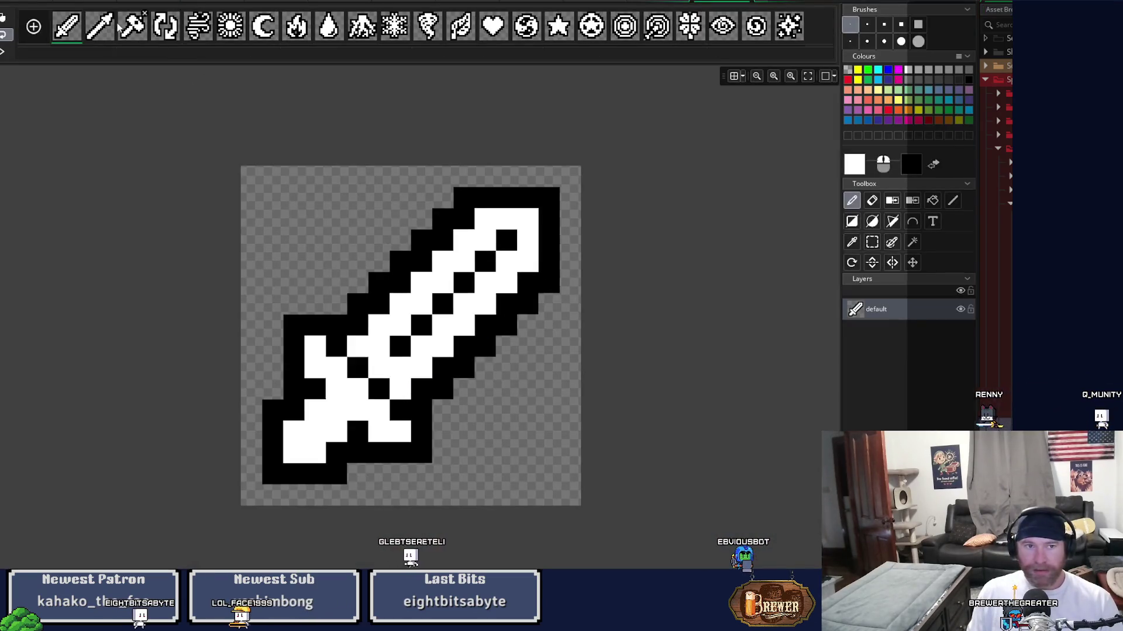
Delete every frame after the sword icon and duplicate the sword frame
{"action": "left_click", "coordinate": [101, 34]}
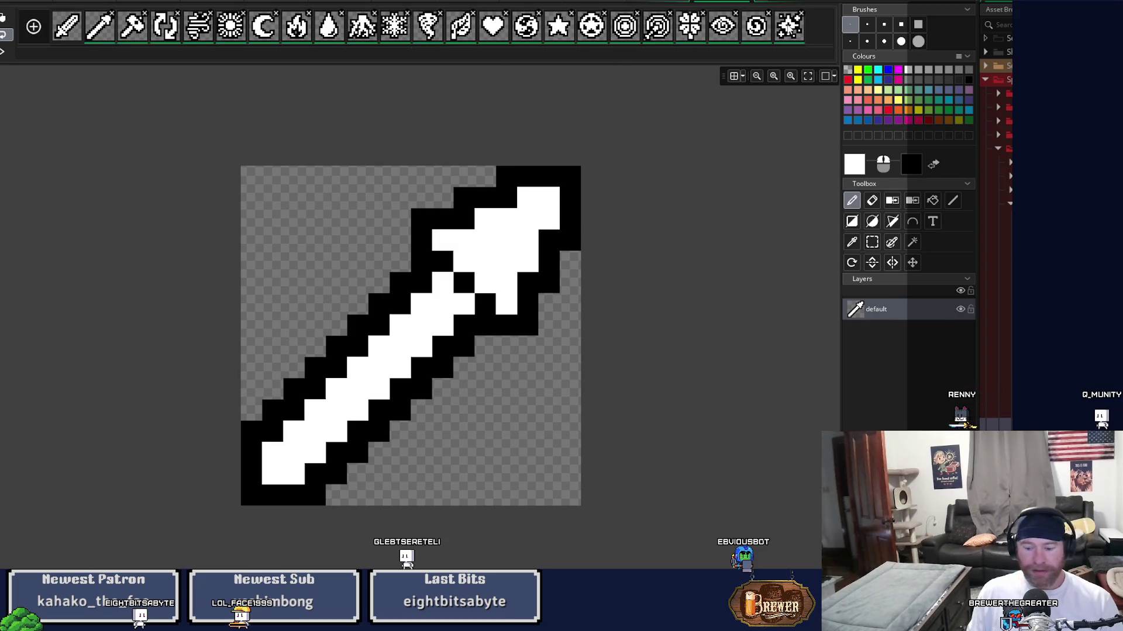
{"action": "key", "text": "Delete"}
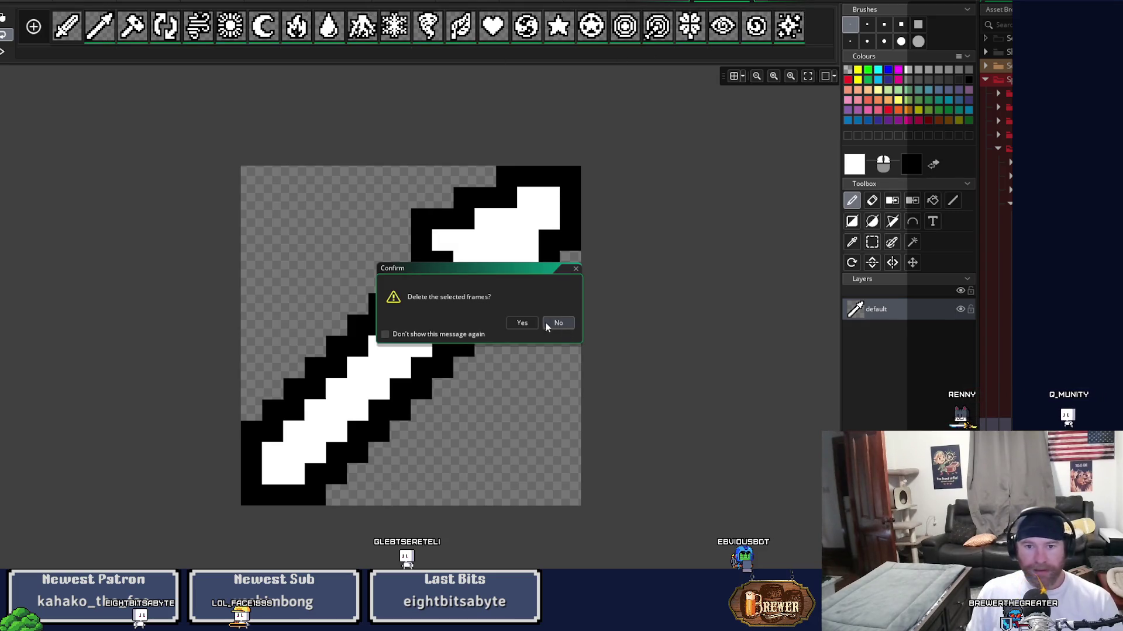
{"action": "left_click", "coordinate": [528, 321]}
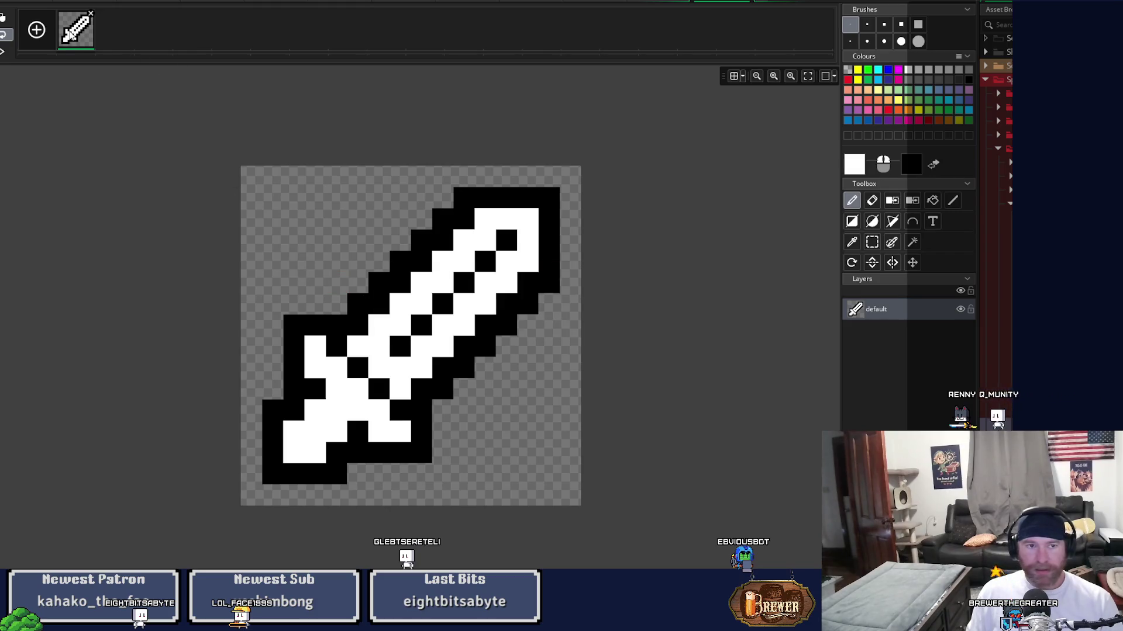
{"action": "right_click", "coordinate": [71, 30]}
{"action": "left_click", "coordinate": [122, 66]}
On the duplicated sword frame, clear the white fill and choose yellow as the drawing colour
{"action": "left_click", "coordinate": [115, 32]}
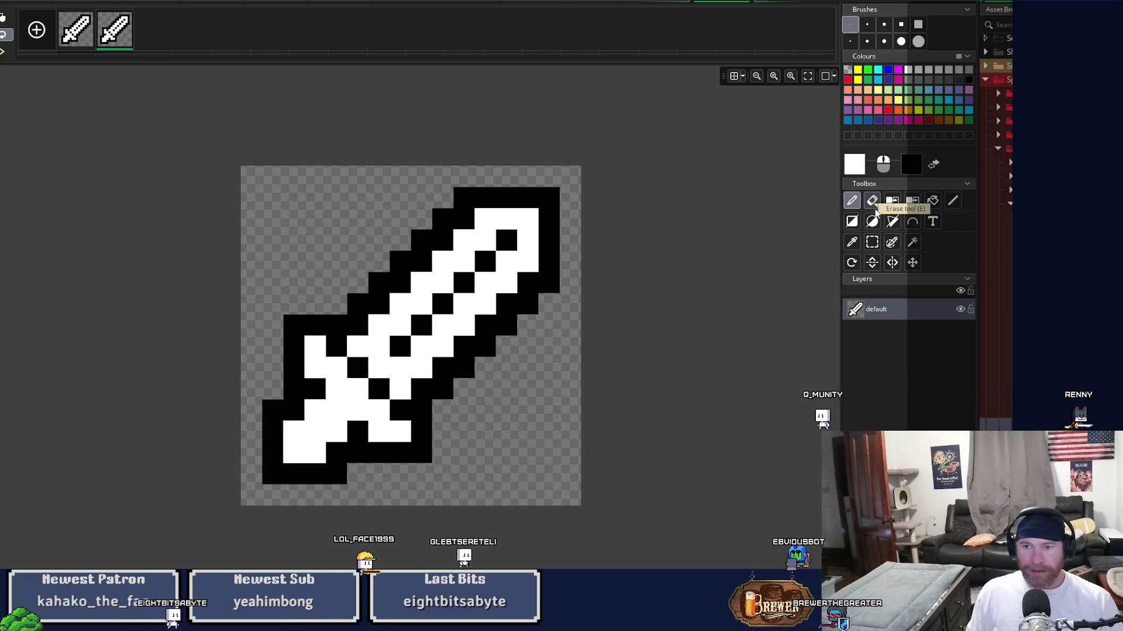
{"action": "left_click", "coordinate": [897, 208]}
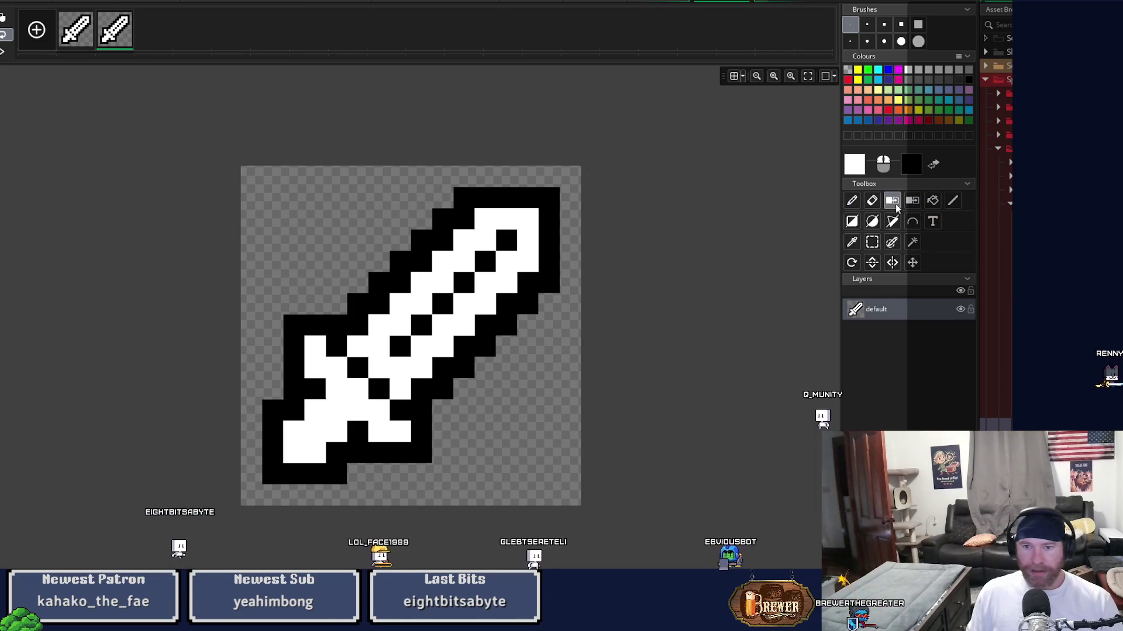
{"action": "left_click", "coordinate": [501, 258]}
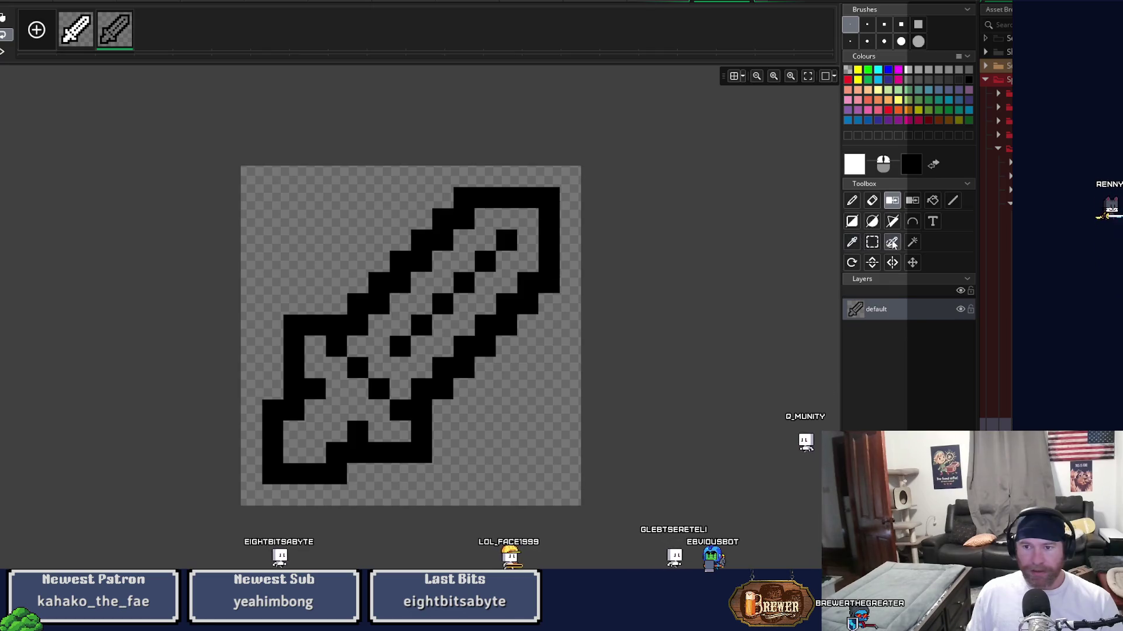
{"action": "left_click", "coordinate": [911, 244]}
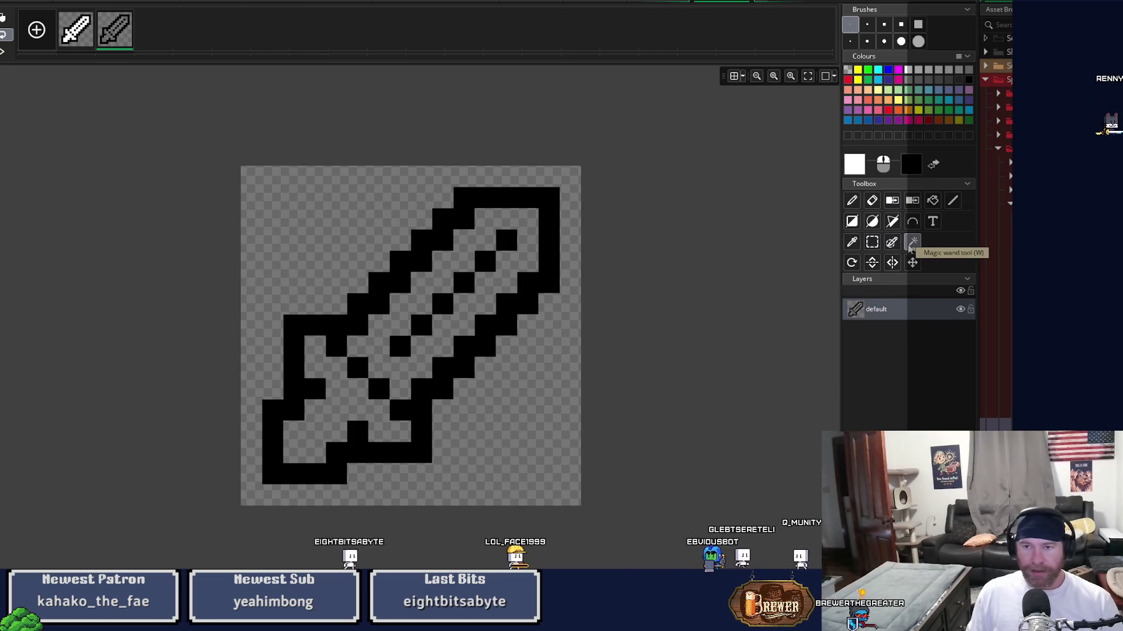
{"action": "left_click", "coordinate": [857, 69]}
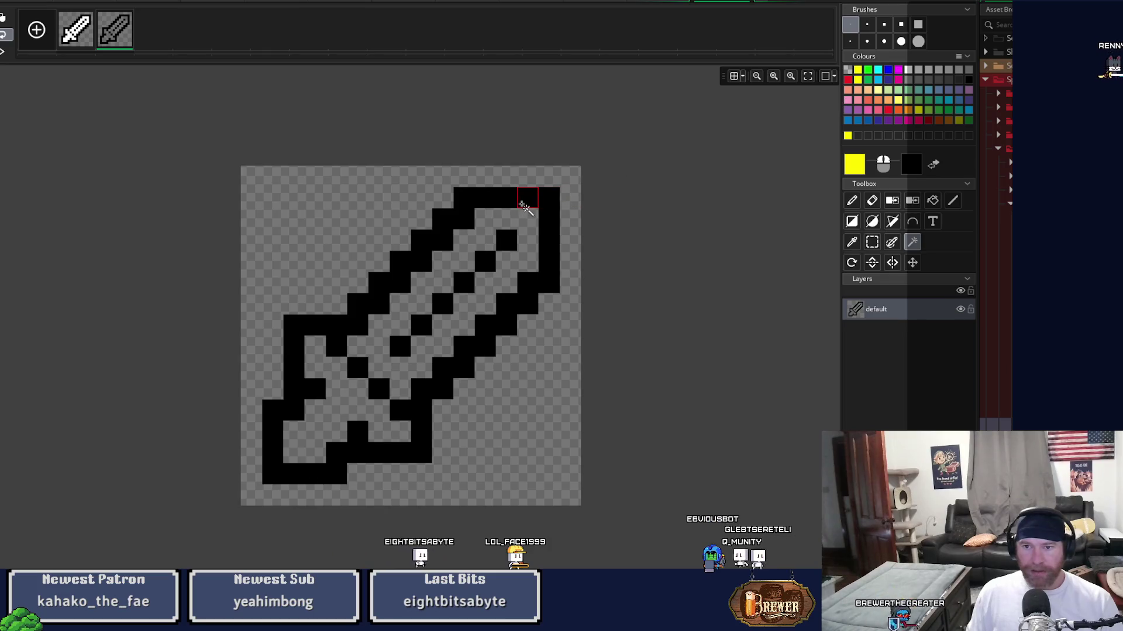
{"action": "left_click", "coordinate": [932, 201]}
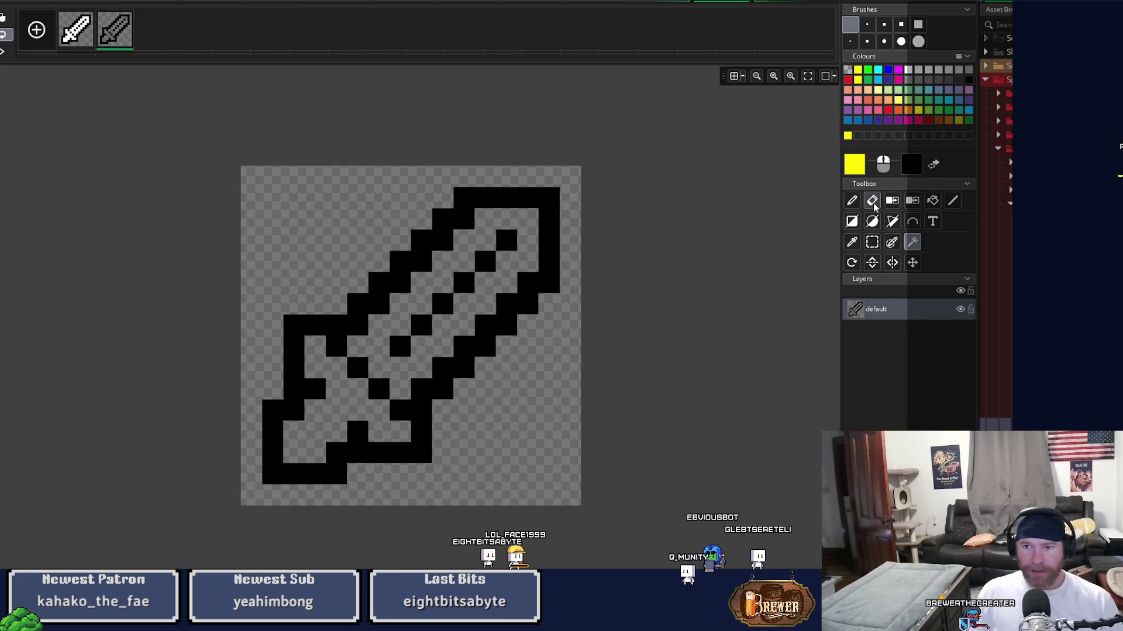
Fill the sword outline, two hilt cells and six blade cells yellow, then compare with the original
{"action": "left_click", "coordinate": [555, 280]}
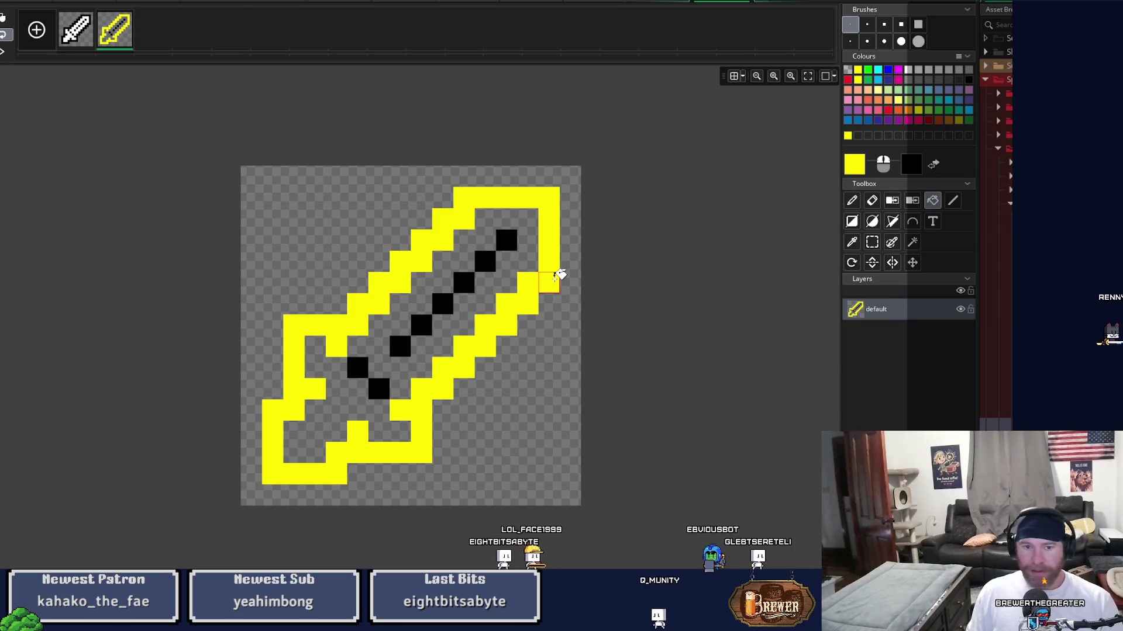
{"action": "left_click", "coordinate": [378, 388]}
{"action": "left_click", "coordinate": [358, 367]}
{"action": "left_click", "coordinate": [400, 346]}
{"action": "left_click", "coordinate": [421, 323]}
{"action": "left_click", "coordinate": [442, 302]}
{"action": "left_click", "coordinate": [465, 281]}
{"action": "left_click", "coordinate": [485, 260]}
{"action": "left_click", "coordinate": [505, 240]}
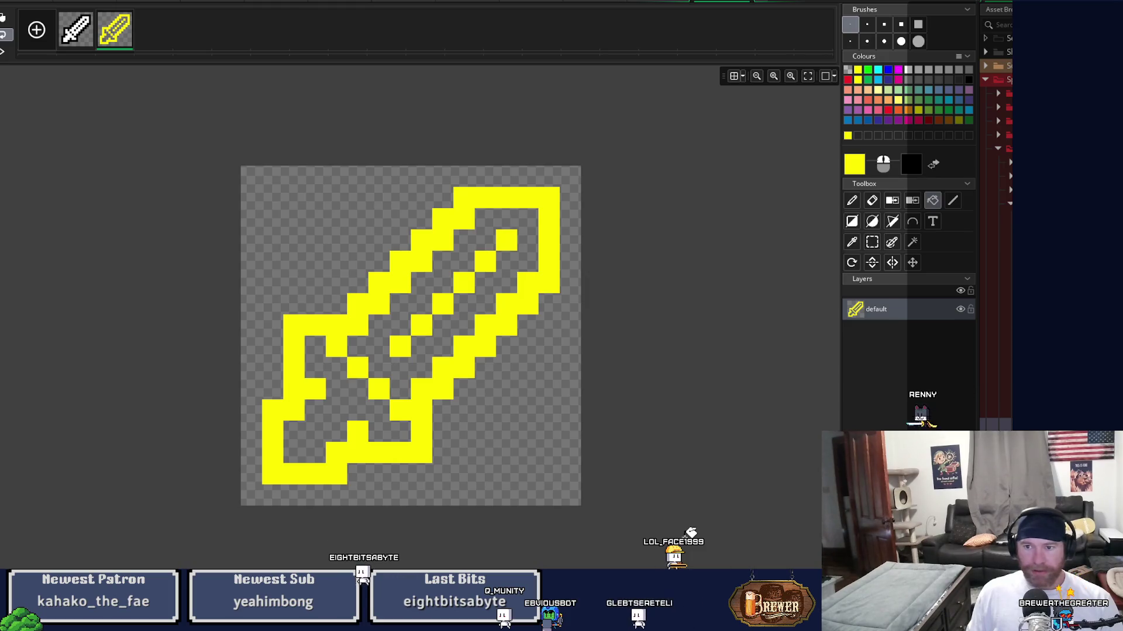
{"action": "left_click", "coordinate": [76, 29]}
Switch between the two sword frame thumbnails in the frame strip
{"action": "left_click", "coordinate": [116, 36]}
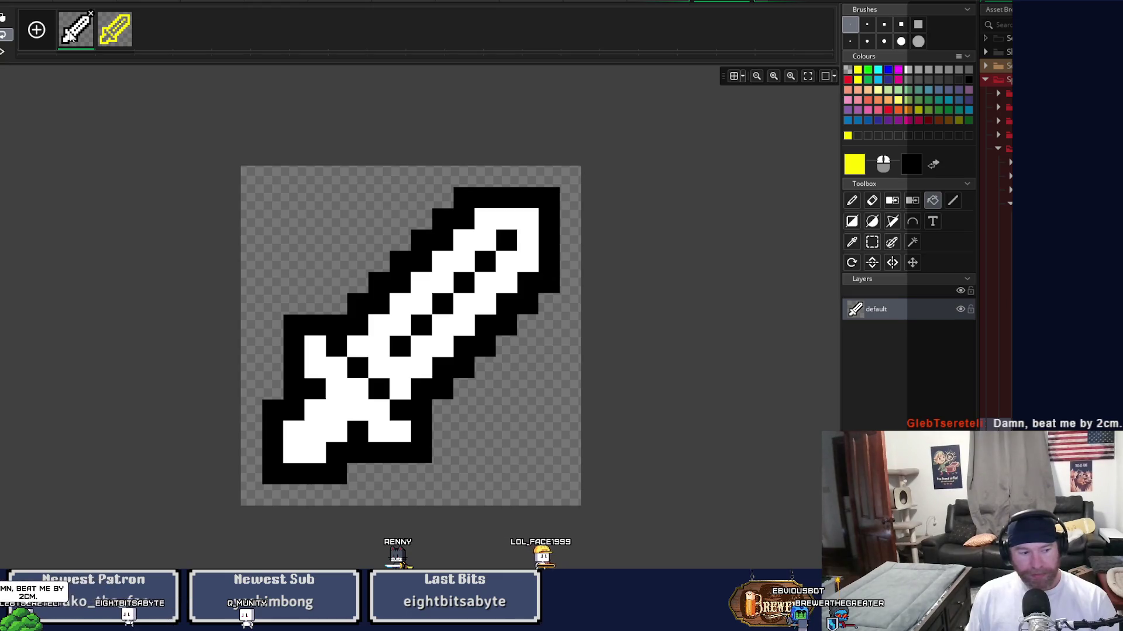
{"action": "left_click", "coordinate": [109, 37]}
Toggle between the white and yellow sword frames, then close the Image Editor
{"action": "left_click", "coordinate": [83, 38]}
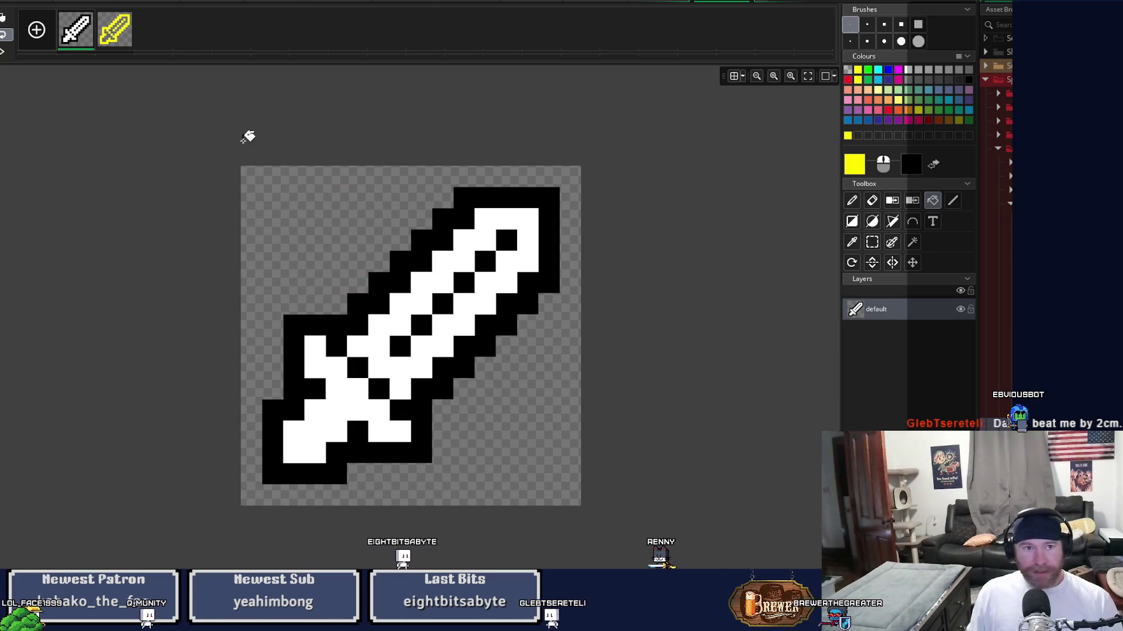
{"action": "left_click", "coordinate": [116, 30]}
{"action": "left_click", "coordinate": [76, 30]}
{"action": "left_click", "coordinate": [115, 29]}
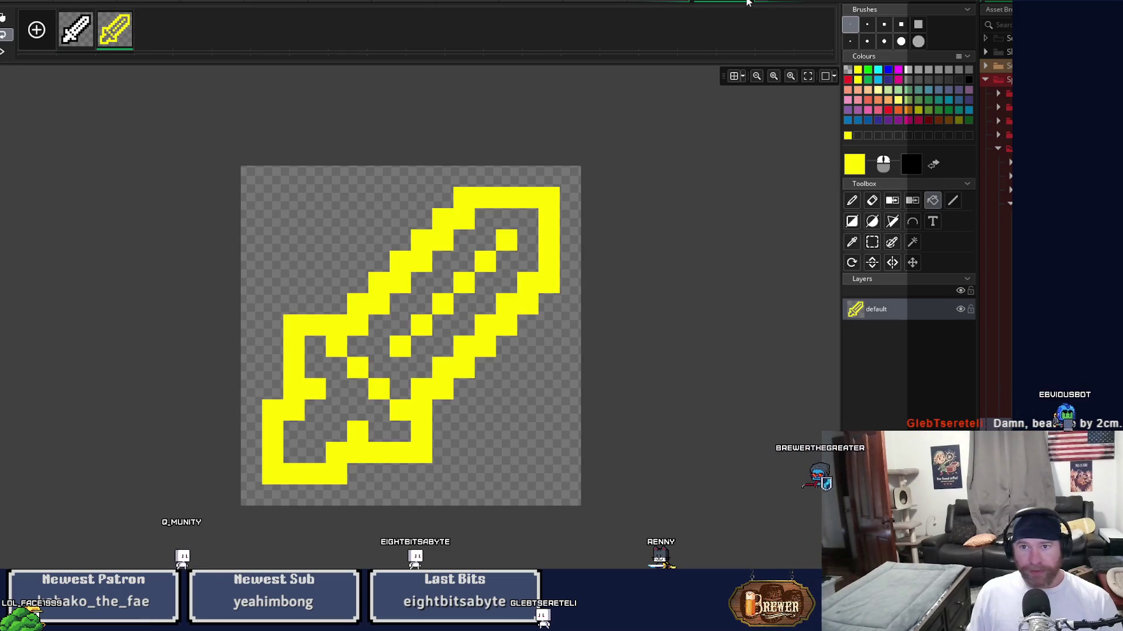
{"action": "left_click", "coordinate": [748, 3]}
{"action": "scroll", "coordinate": [752, 309], "scroll_direction": "up", "scroll_amount": 5}
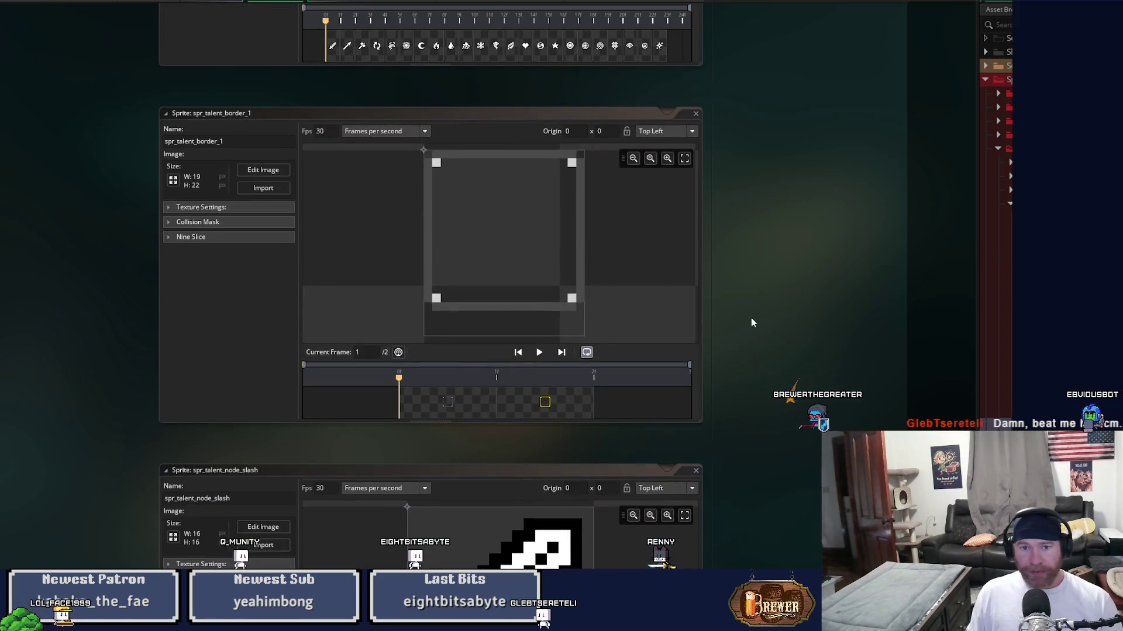
Close the spr_brewer_portrait sprite window
{"action": "scroll", "coordinate": [752, 323], "scroll_direction": "down", "scroll_amount": 3}
{"action": "scroll", "coordinate": [709, 338], "scroll_direction": "up", "scroll_amount": 5}
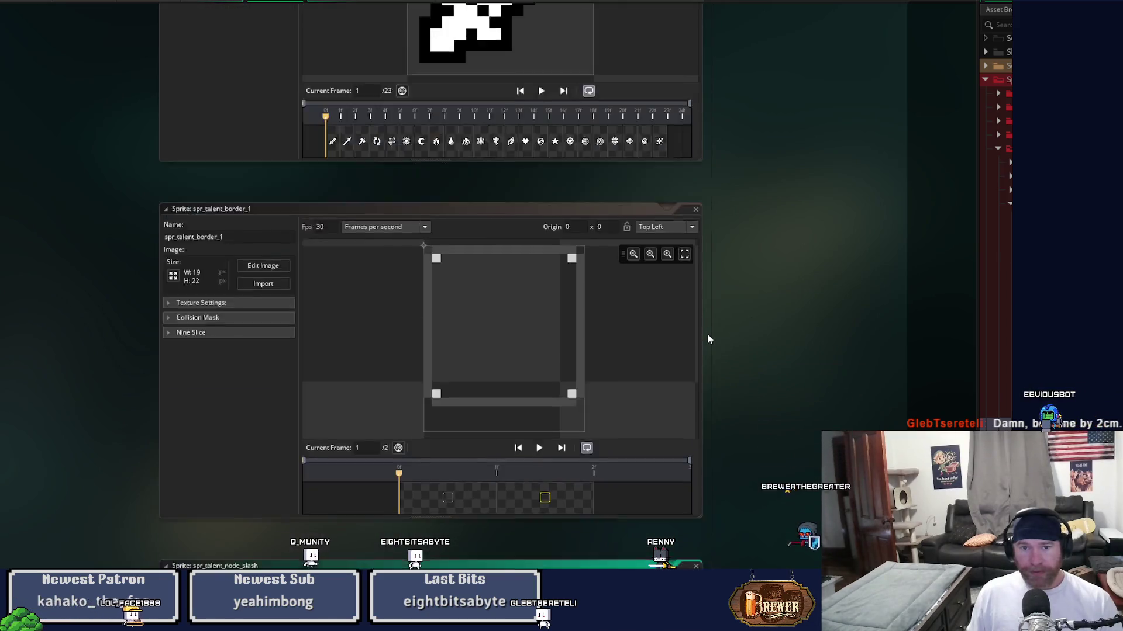
{"action": "scroll", "coordinate": [701, 310], "scroll_direction": "up", "scroll_amount": 5}
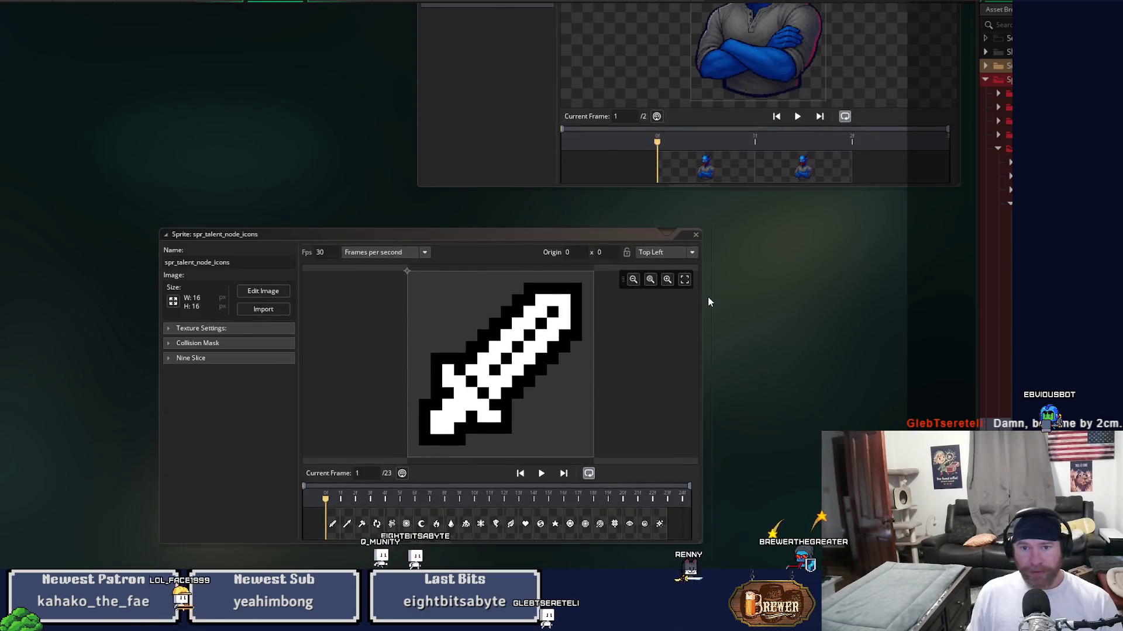
{"action": "scroll", "coordinate": [707, 302], "scroll_direction": "up", "scroll_amount": 5}
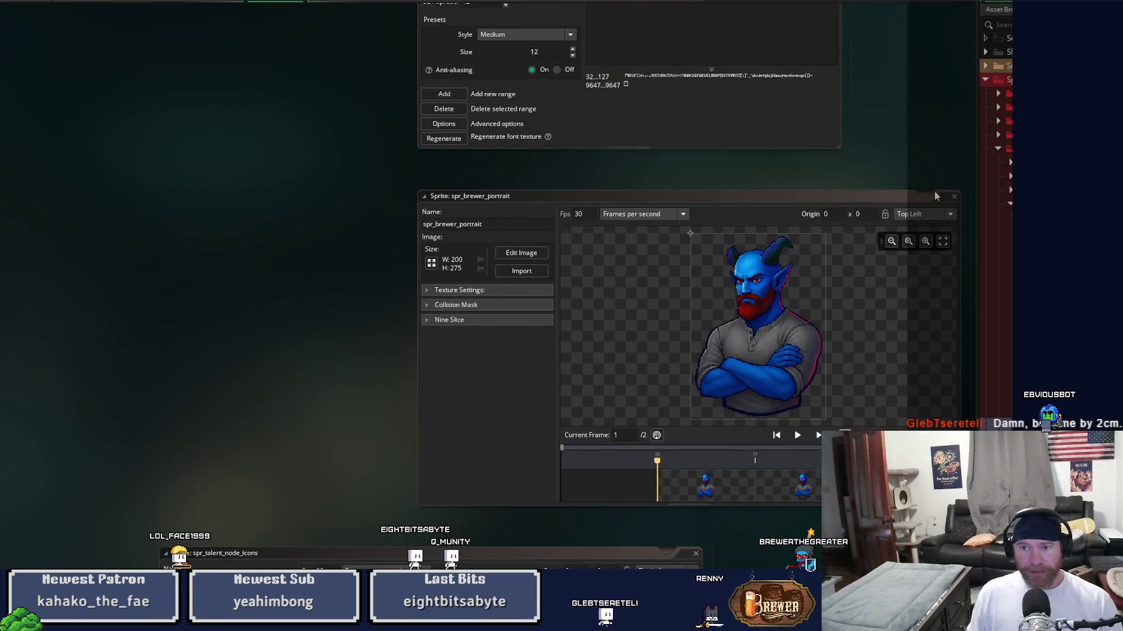
{"action": "left_click", "coordinate": [954, 197]}
Open spr_talent_node_pierce in the Image Editor at its arrow icon frame
{"action": "scroll", "coordinate": [602, 386], "scroll_direction": "down", "scroll_amount": 3}
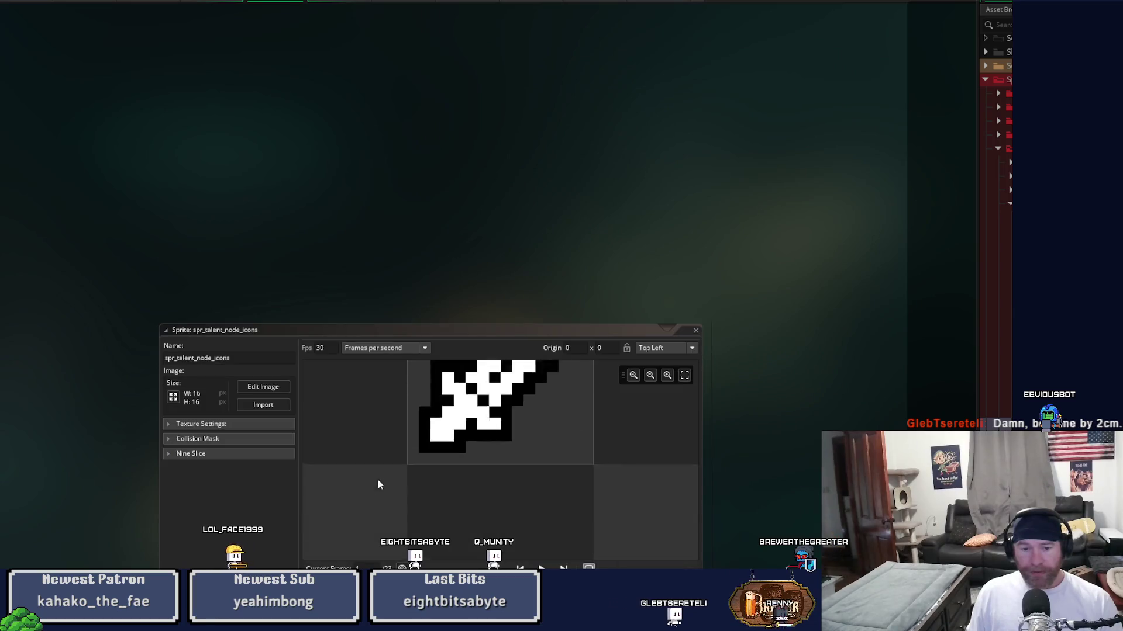
{"action": "scroll", "coordinate": [391, 436], "scroll_direction": "down", "scroll_amount": 3}
{"action": "left_click", "coordinate": [347, 492]}
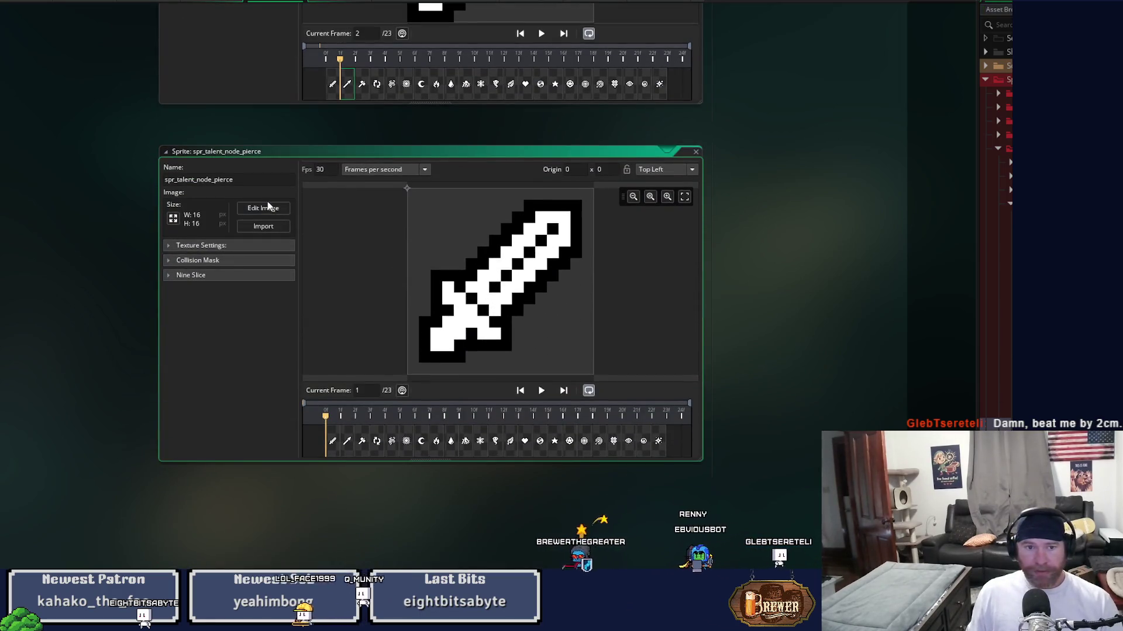
{"action": "left_click", "coordinate": [263, 207]}
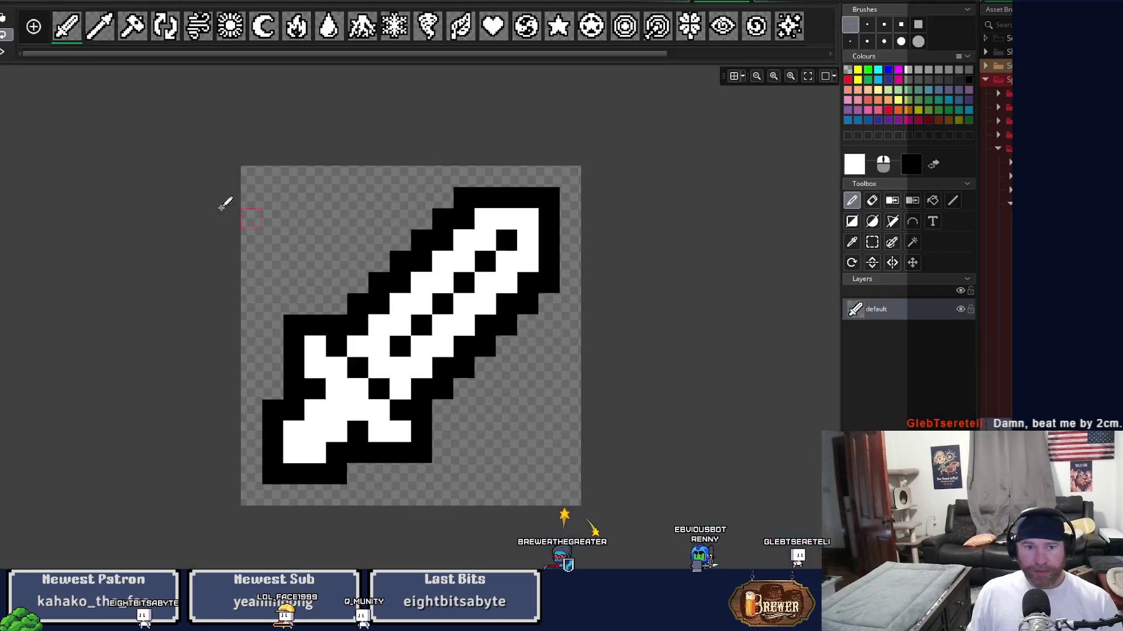
Delete every frame of spr_talent_node_pierce except the arrow icon
{"action": "key", "text": "Delete"}
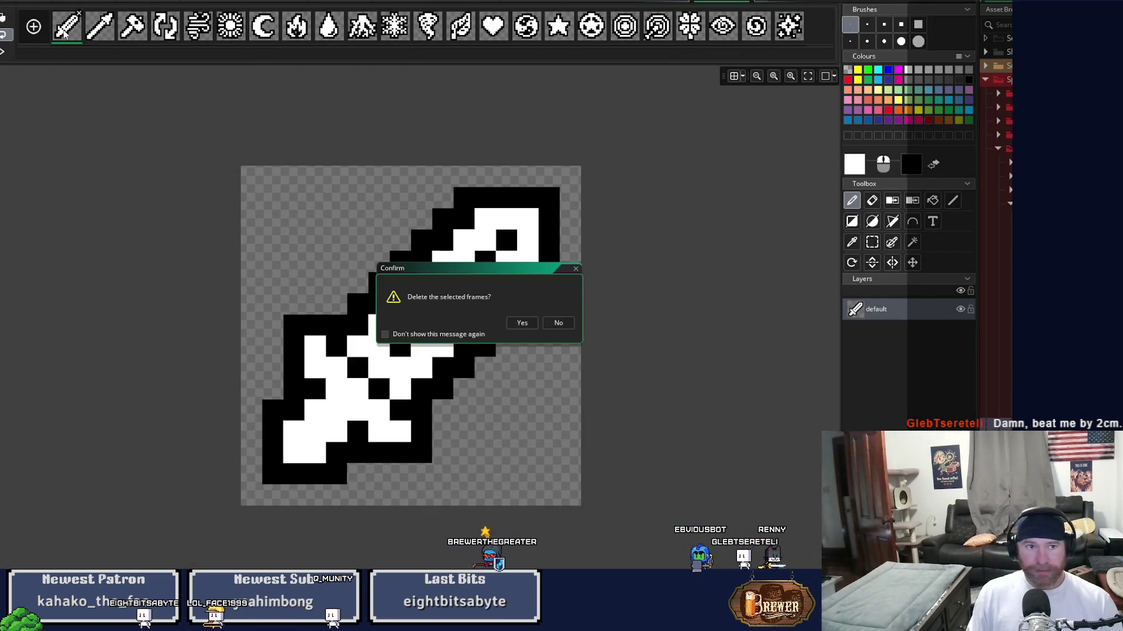
{"action": "left_click", "coordinate": [522, 323]}
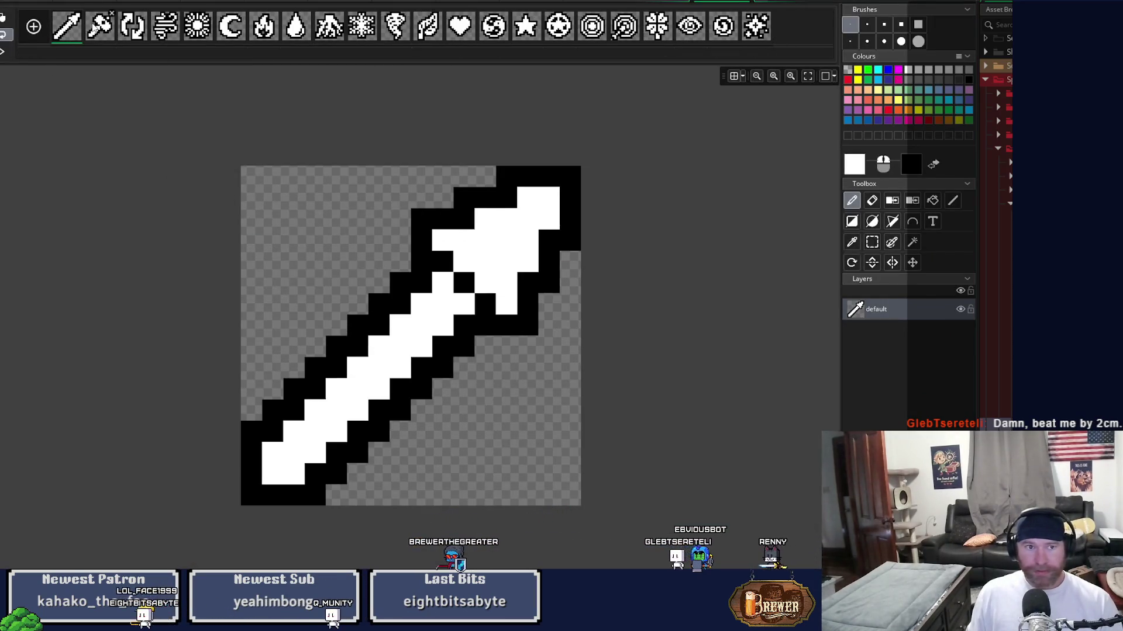
{"action": "left_click", "coordinate": [752, 29], "text": "shift"}
{"action": "key", "text": "Delete"}
{"action": "key", "text": "Return"}
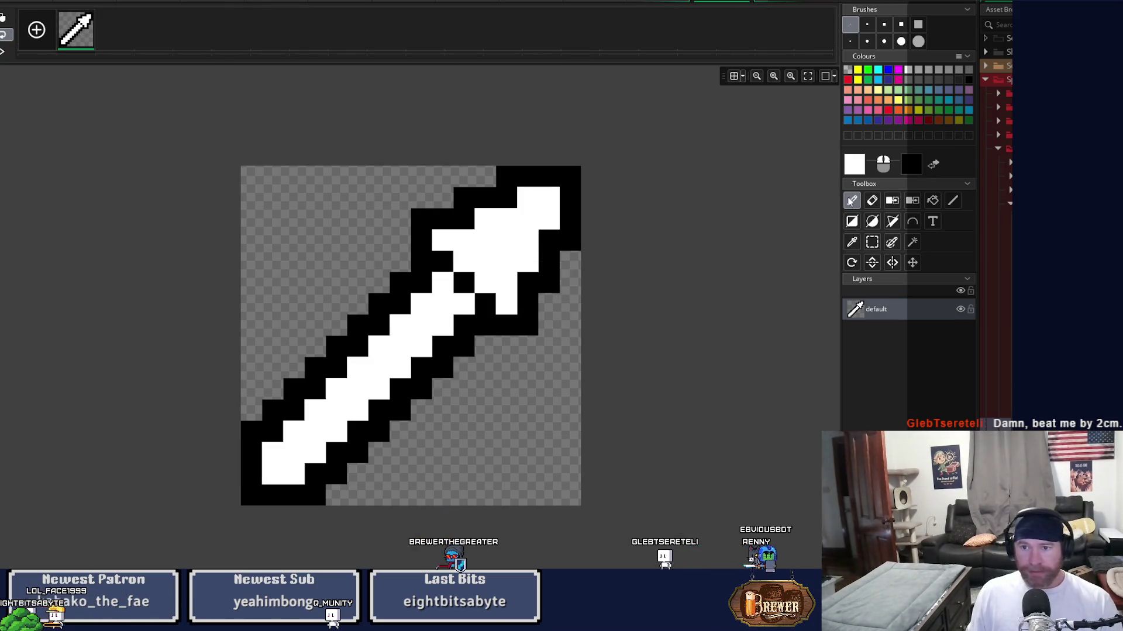
Duplicate the arrow frame, clear the copy's interior and fill its outline yellow
{"action": "right_click", "coordinate": [80, 36]}
{"action": "left_click", "coordinate": [126, 56]}
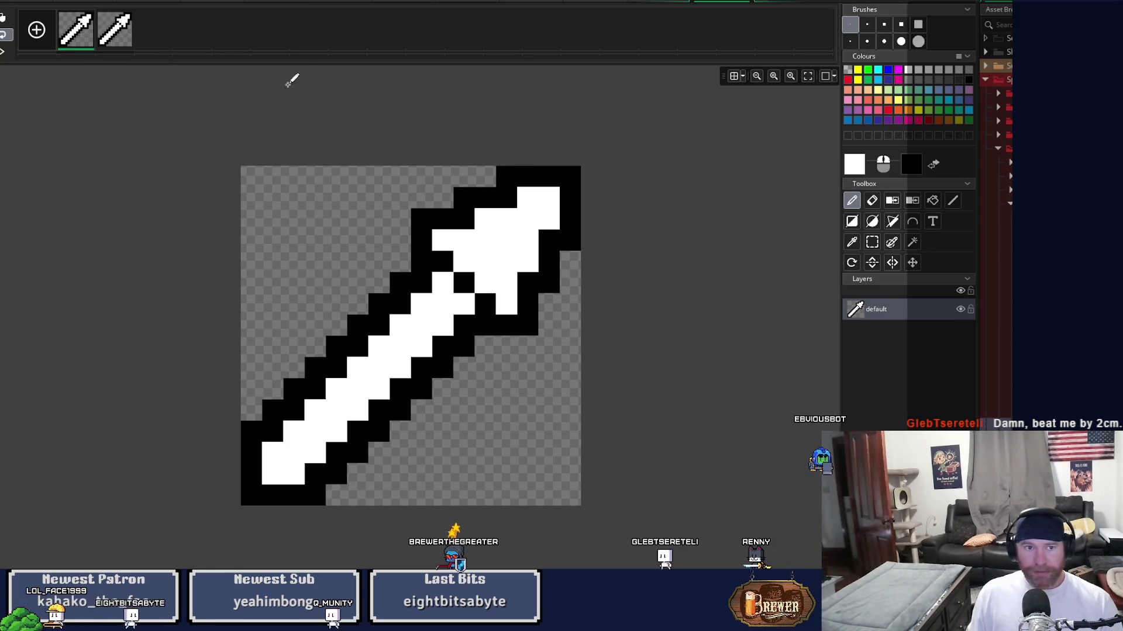
{"action": "left_click", "coordinate": [114, 29]}
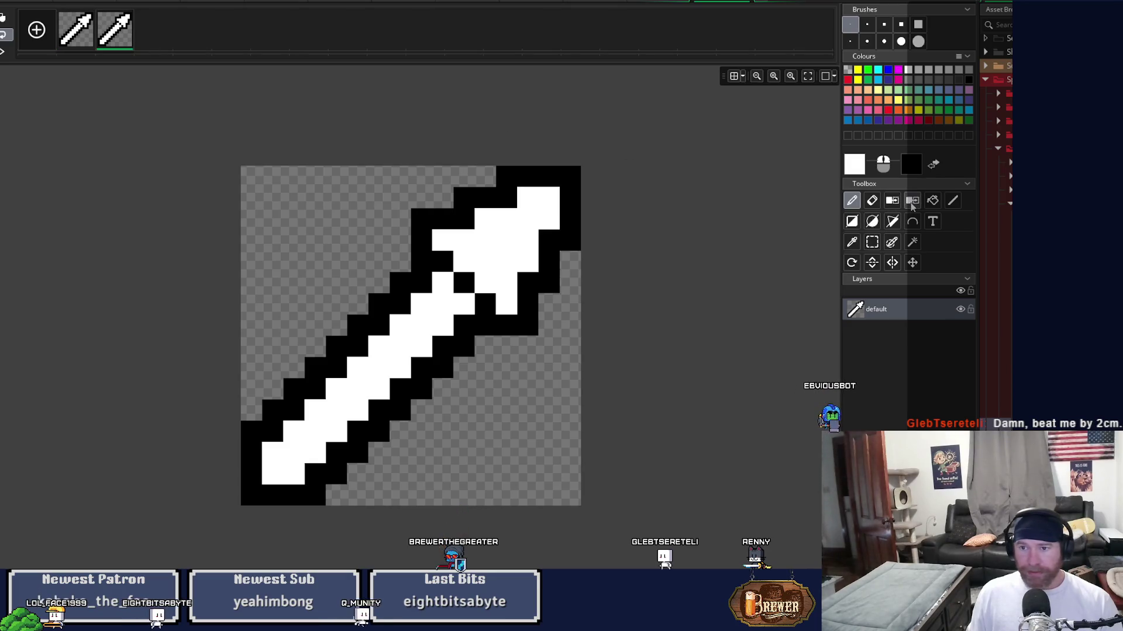
{"action": "left_click", "coordinate": [529, 221]}
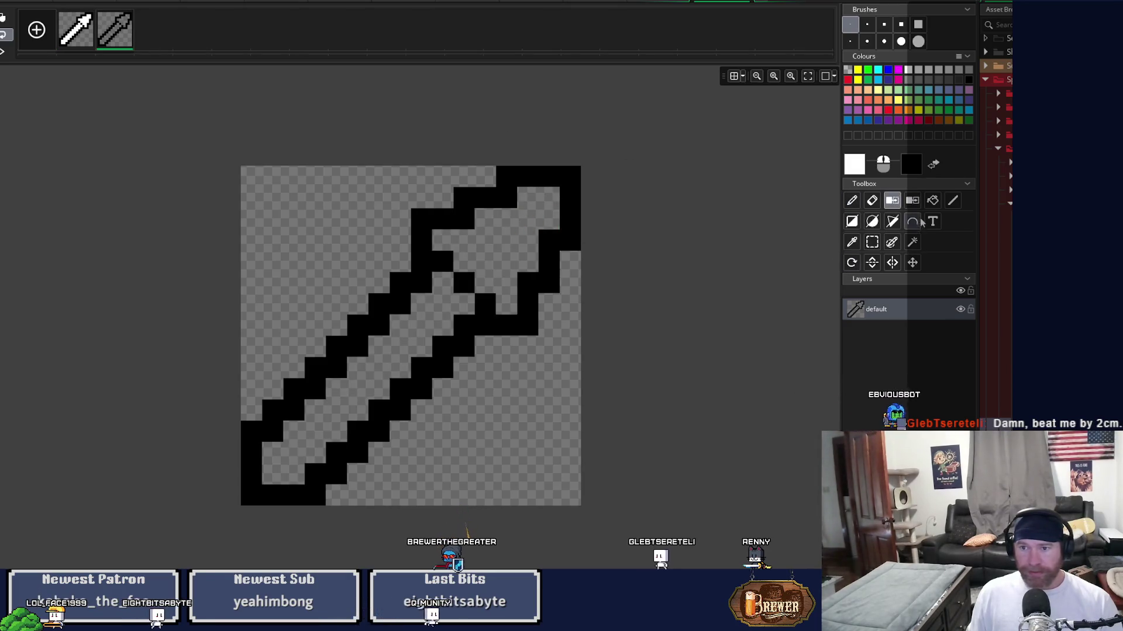
{"action": "left_click", "coordinate": [858, 71]}
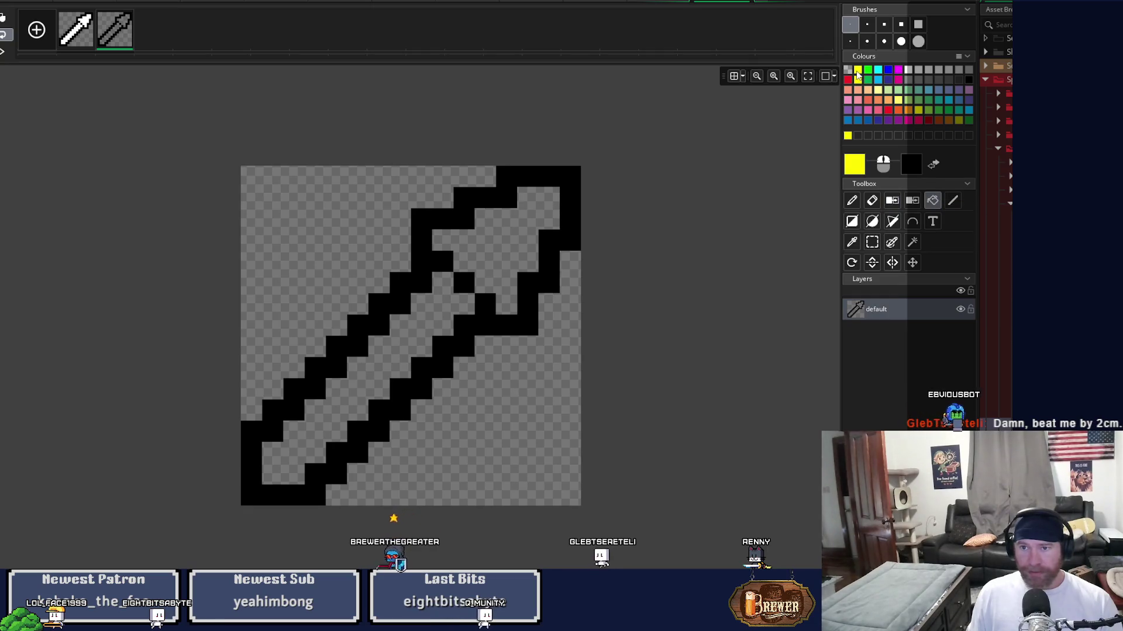
{"action": "left_click", "coordinate": [858, 78]}
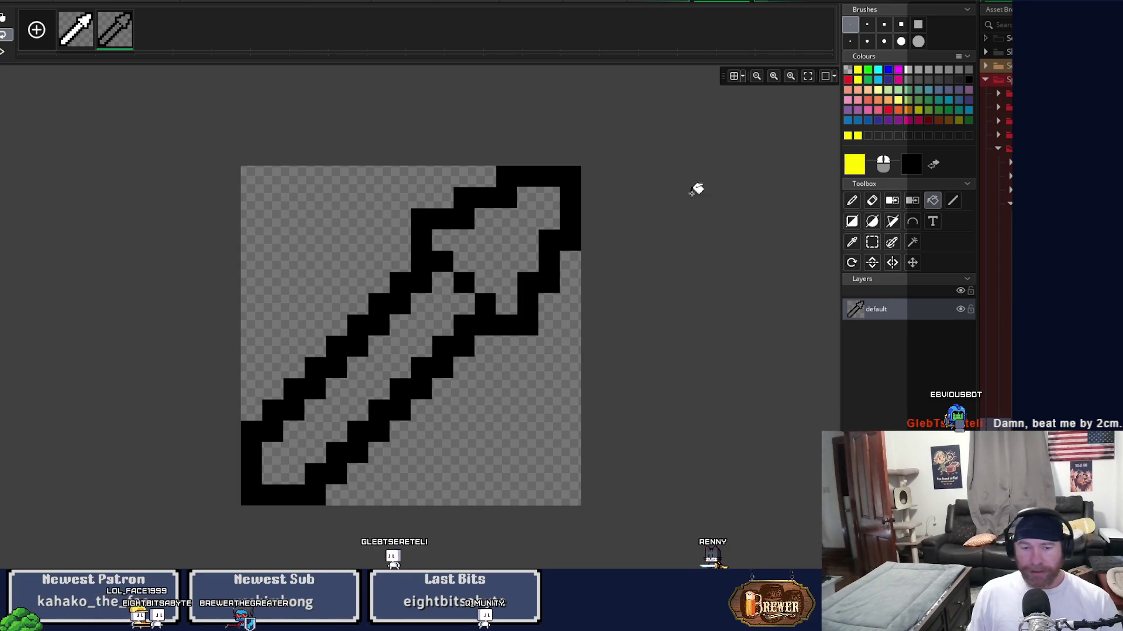
{"action": "left_click", "coordinate": [565, 210]}
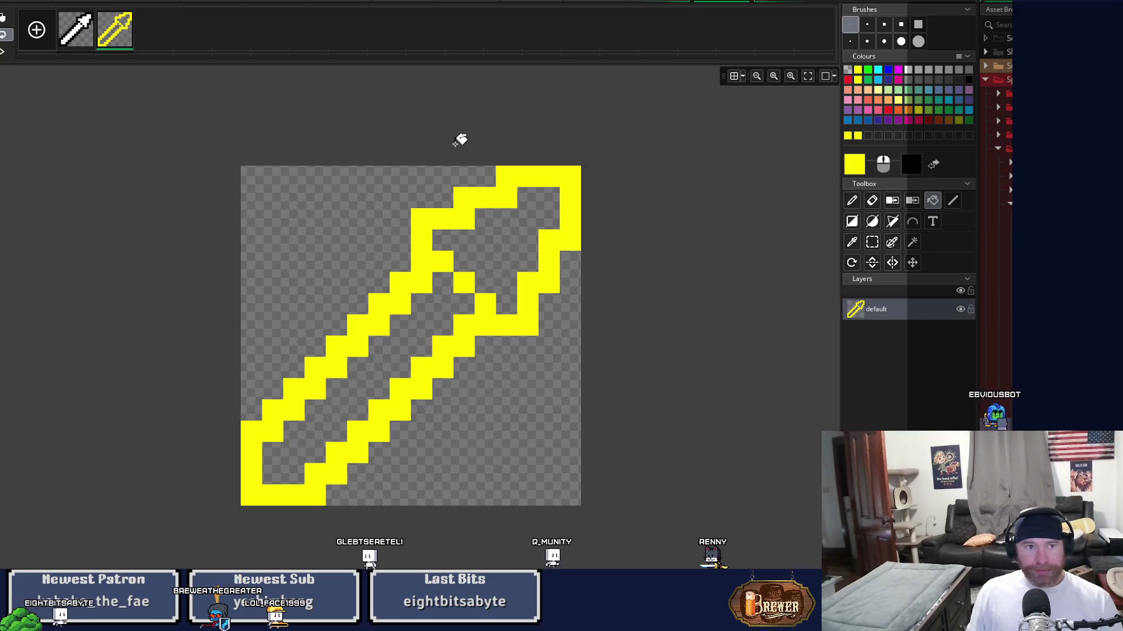
{"action": "left_click", "coordinate": [748, 3]}
Close the pierce sprite window and open spr_talent_node_bash in the Image Editor
{"action": "scroll", "coordinate": [714, 300], "scroll_direction": "up", "scroll_amount": 5}
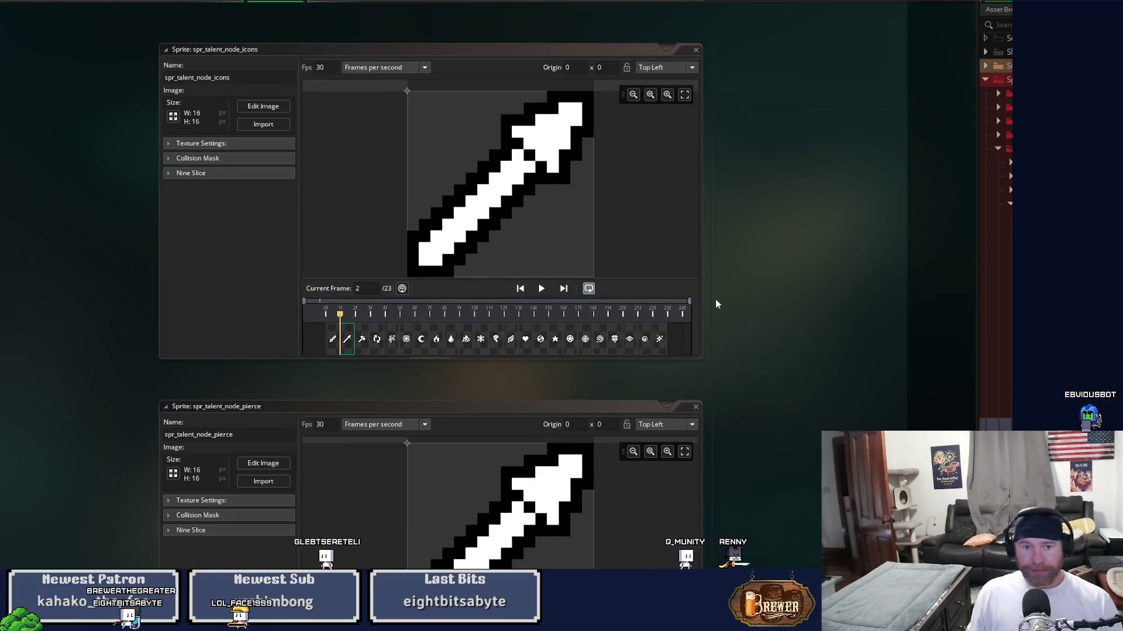
{"action": "scroll", "coordinate": [716, 301], "scroll_direction": "down", "scroll_amount": 2}
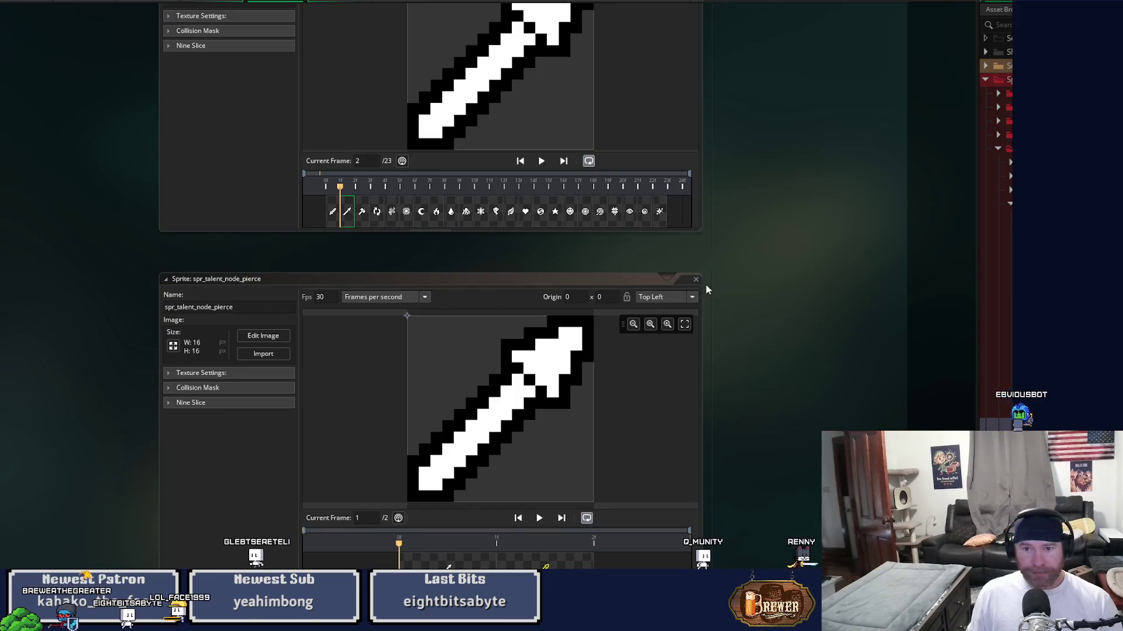
{"action": "left_click", "coordinate": [695, 281]}
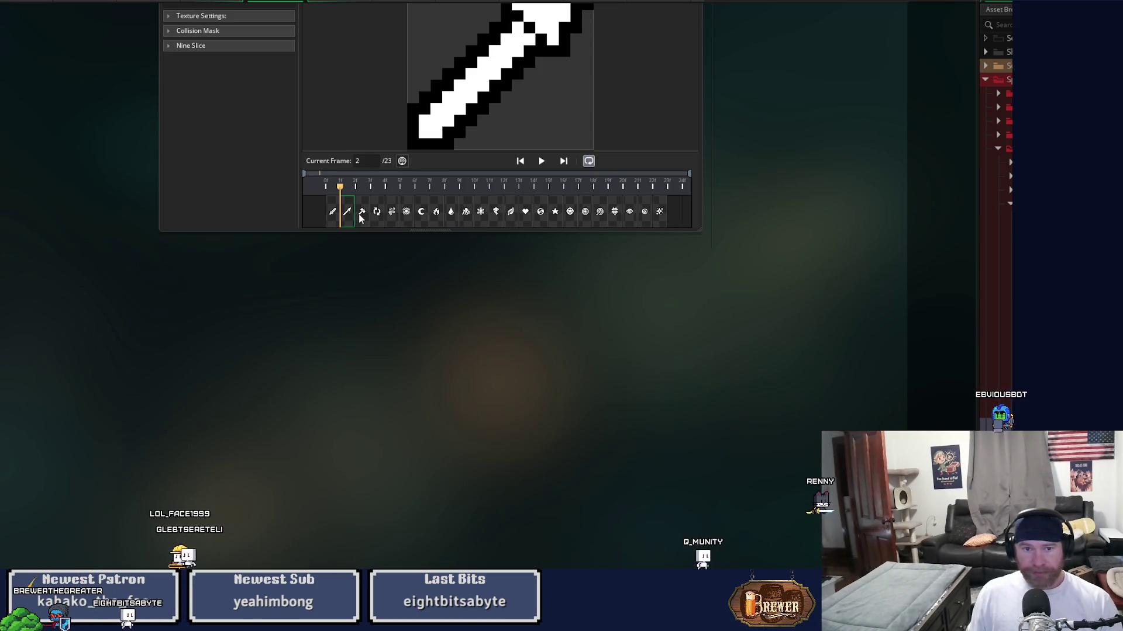
{"action": "left_click", "coordinate": [360, 217]}
{"action": "scroll", "coordinate": [542, 366], "scroll_direction": "up", "scroll_amount": 2}
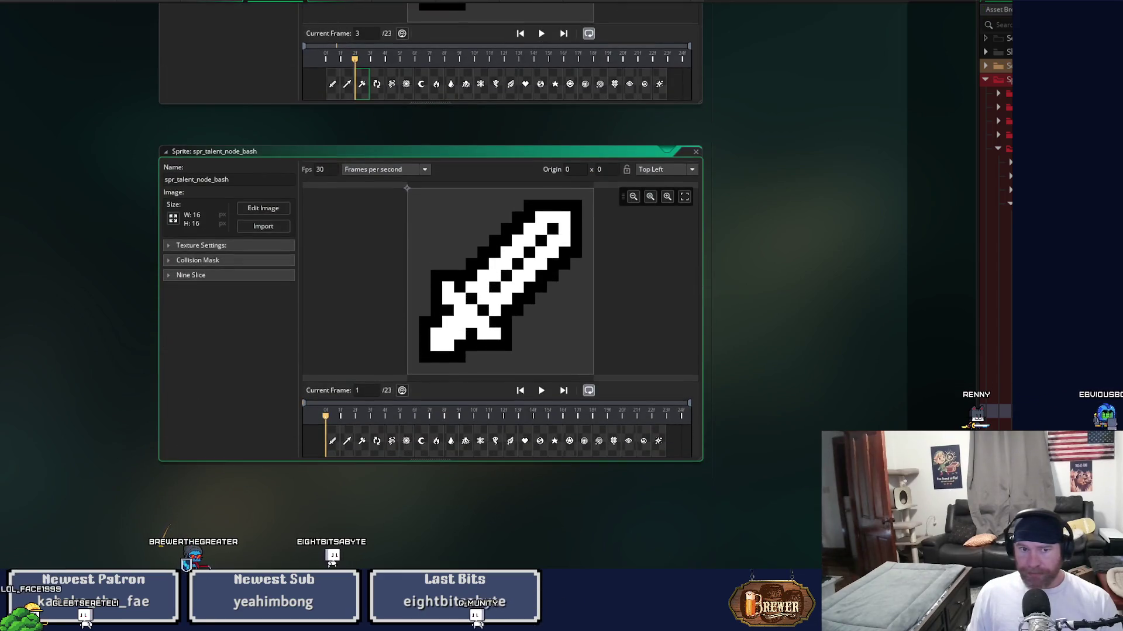
{"action": "left_click", "coordinate": [263, 208]}
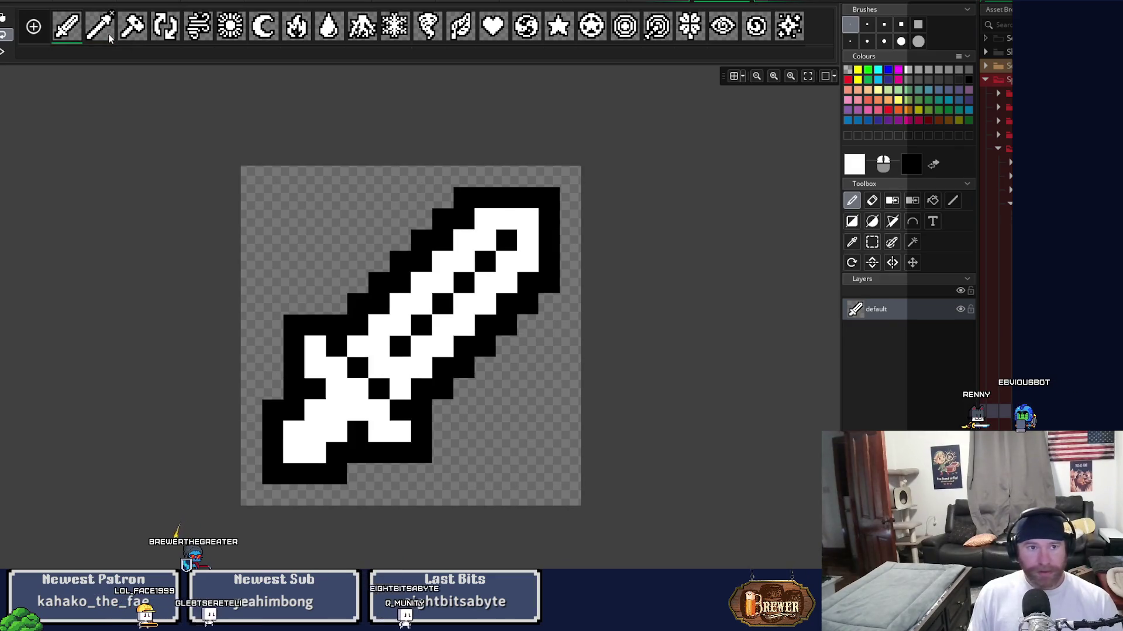
Delete all frames of spr_talent_node_bash before and after the axe icon
{"action": "key", "text": "Delete"}
{"action": "key", "text": "Return"}
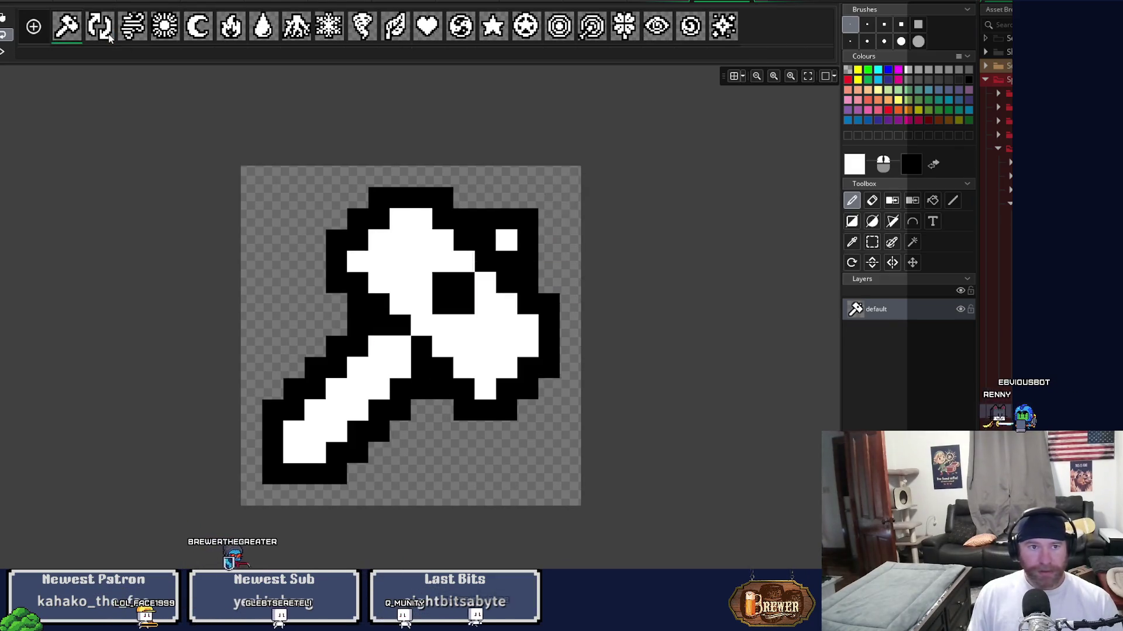
{"action": "left_click", "coordinate": [109, 38]}
{"action": "left_click", "coordinate": [727, 28], "text": "shift"}
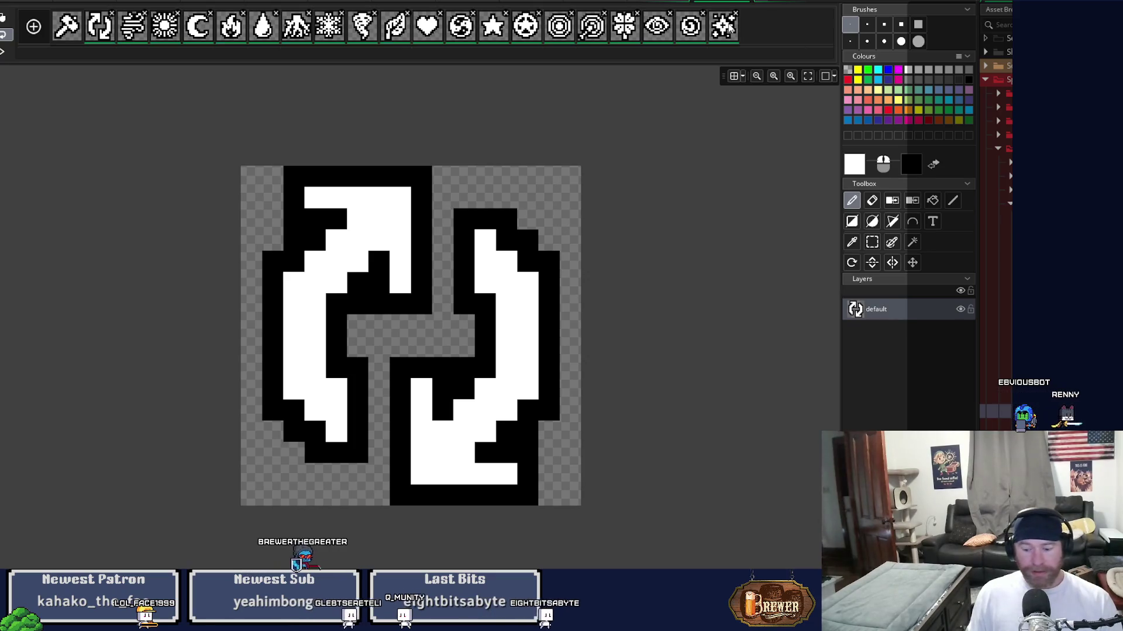
{"action": "key", "text": "Delete"}
{"action": "key", "text": "Return"}
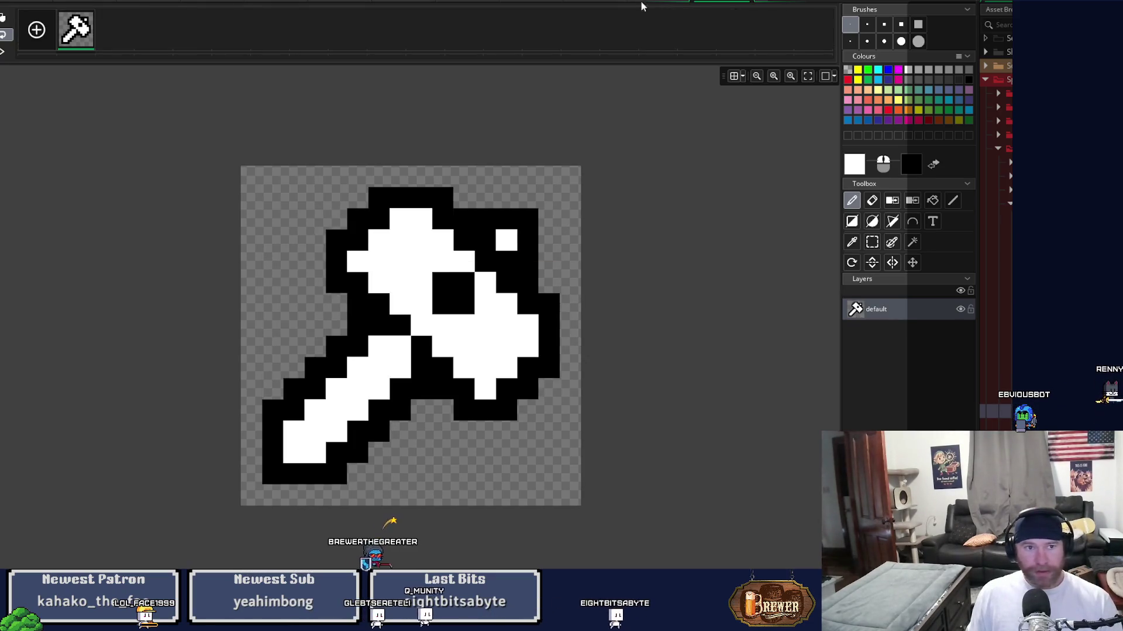
Duplicate the axe frame, remove the copy's white interior and fill its outline yellow
{"action": "key", "text": "ctrl+d"}
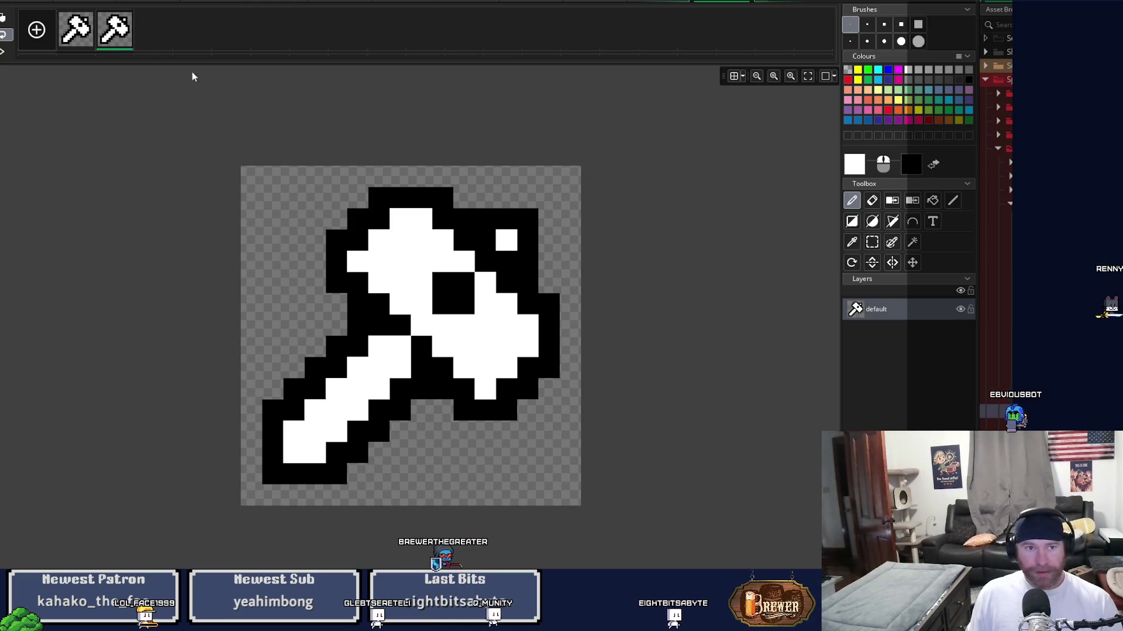
{"action": "key", "text": "s"}
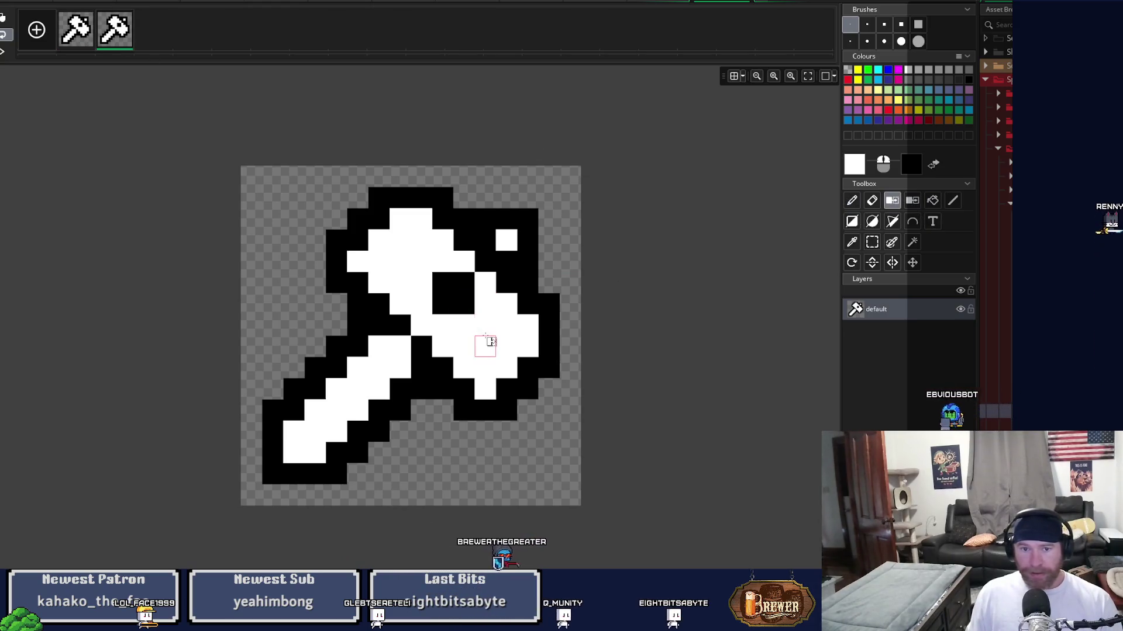
{"action": "left_click", "coordinate": [489, 342]}
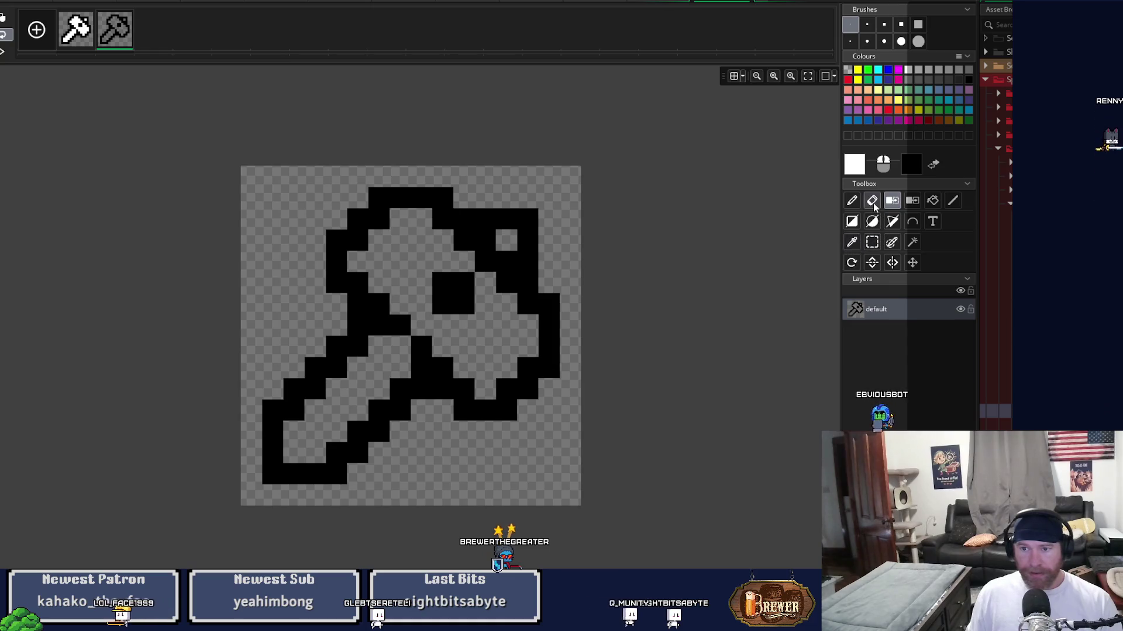
{"action": "left_click", "coordinate": [932, 200]}
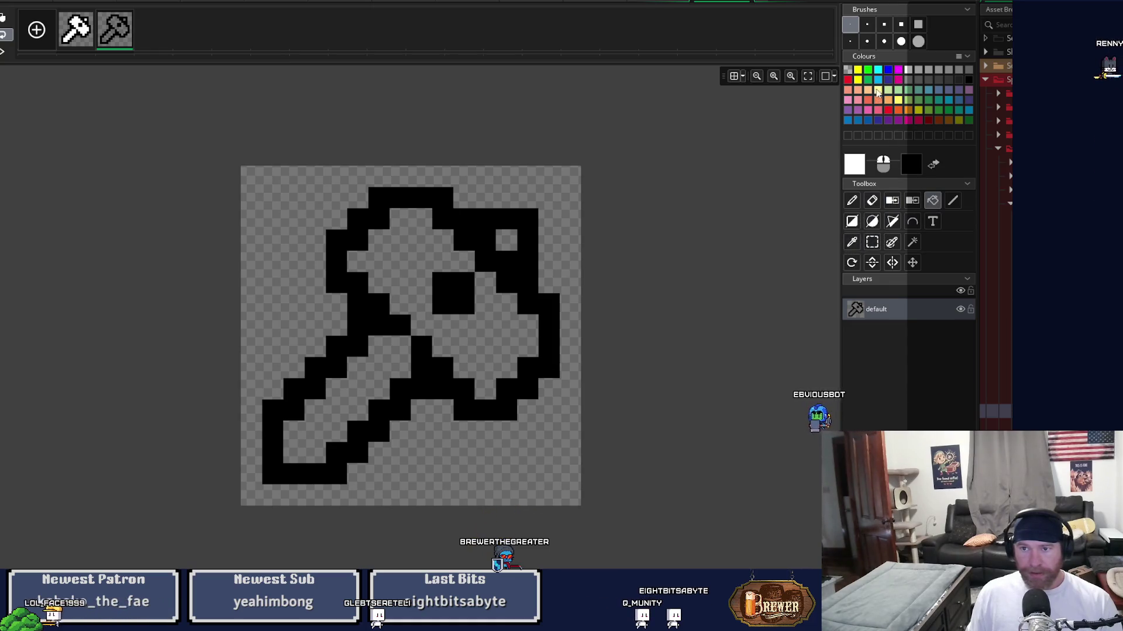
{"action": "left_click", "coordinate": [483, 234]}
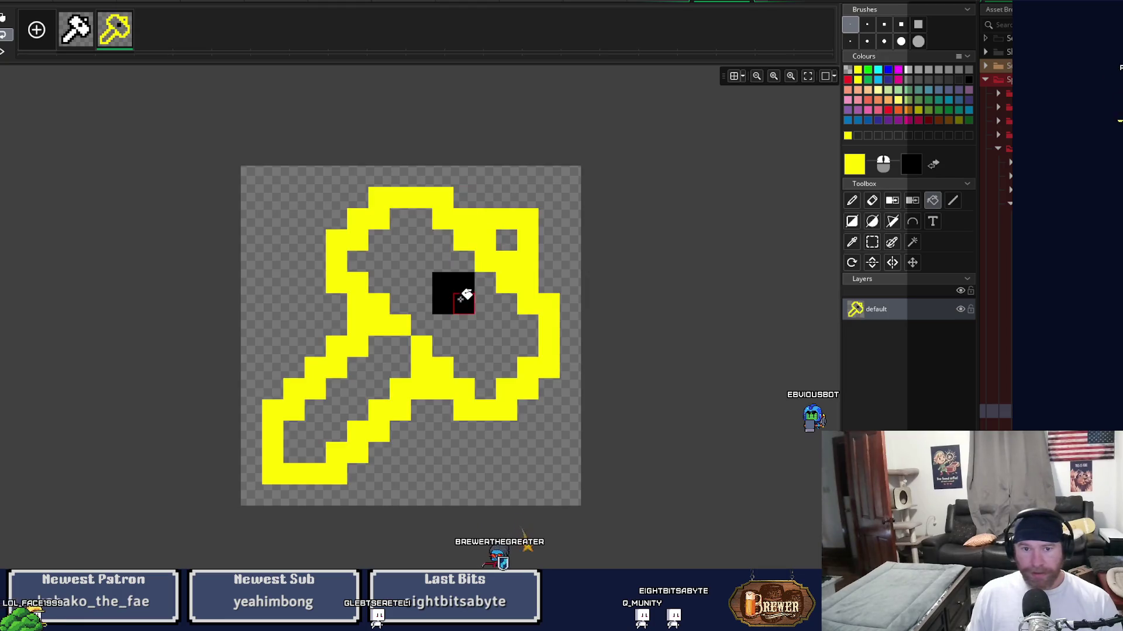
{"action": "left_click", "coordinate": [462, 297]}
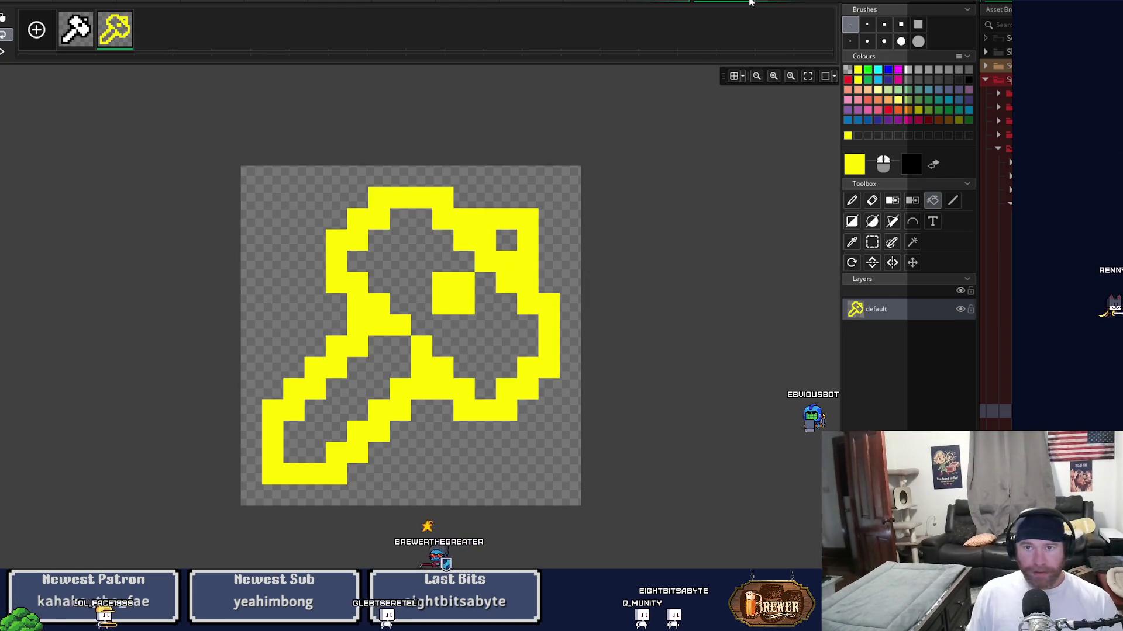
{"action": "key", "text": "ctrl+w"}
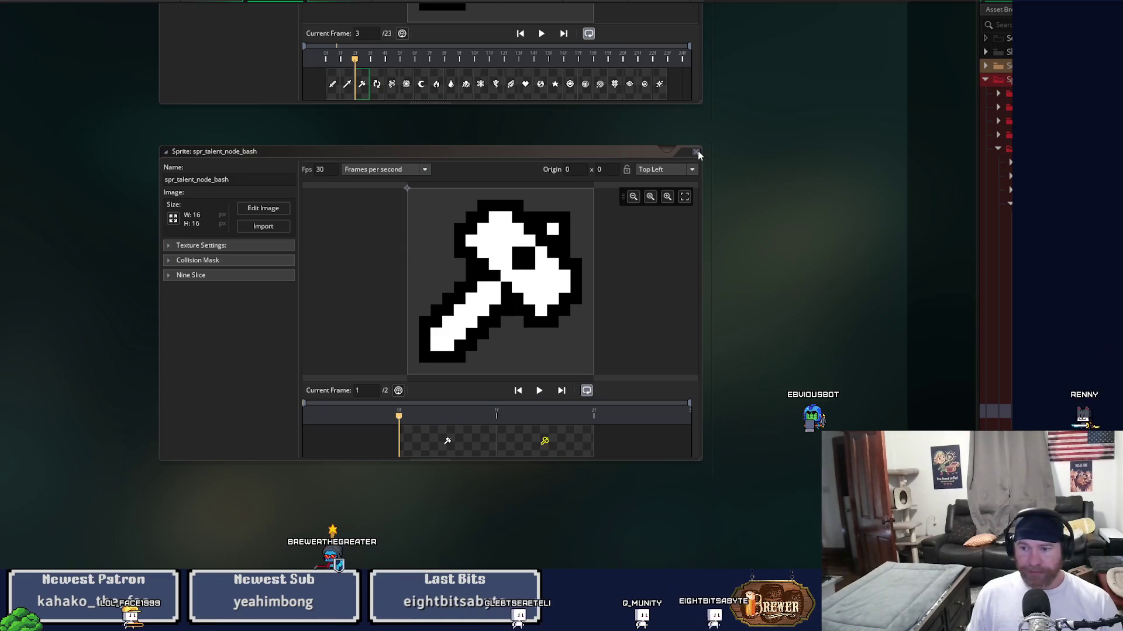
{"action": "left_click", "coordinate": [697, 151]}
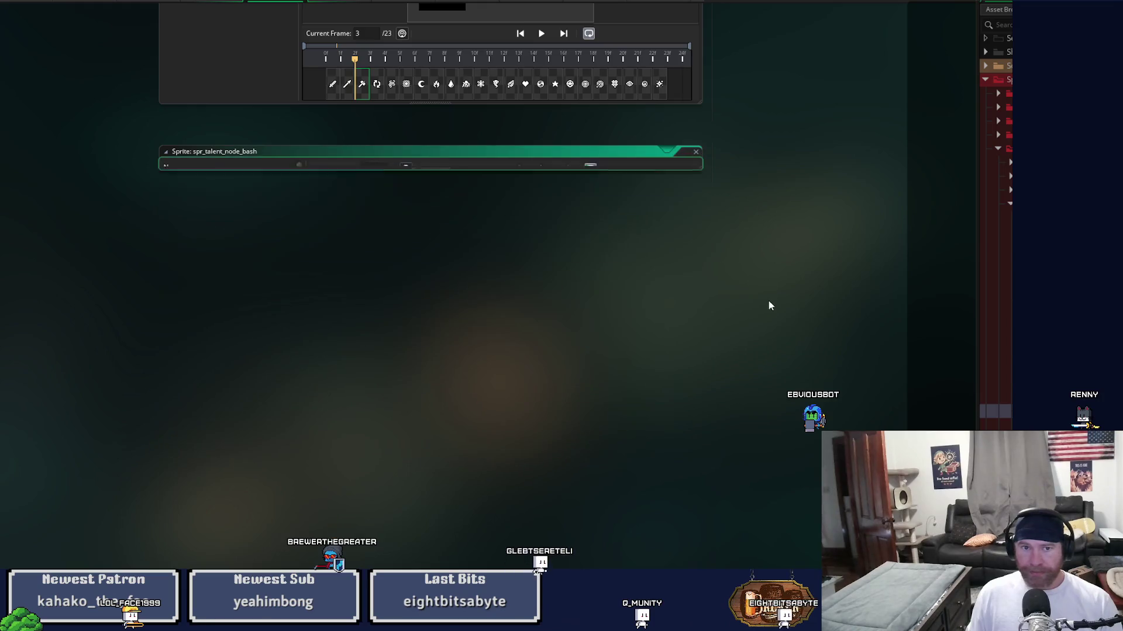
Select the rotating-arrows frame of spr_talent_node_icons and pick that sprite in the Asset Browser
{"action": "scroll", "coordinate": [768, 300], "scroll_direction": "up", "scroll_amount": 3}
{"action": "left_click", "coordinate": [378, 255]}
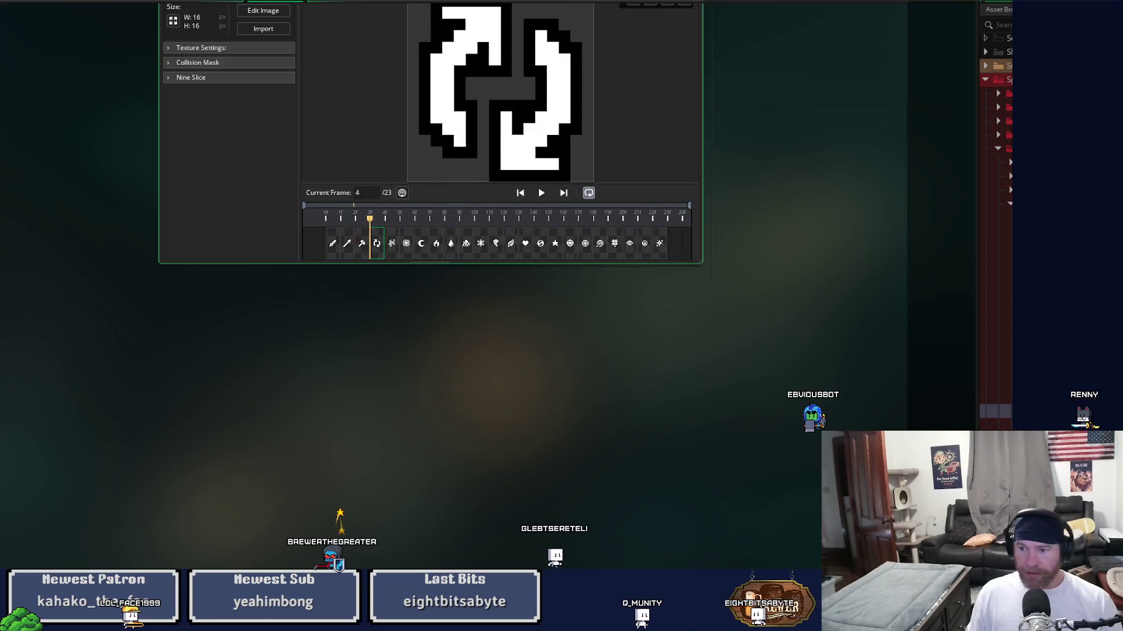
{"action": "scroll", "coordinate": [753, 376], "scroll_direction": "up", "scroll_amount": 2}
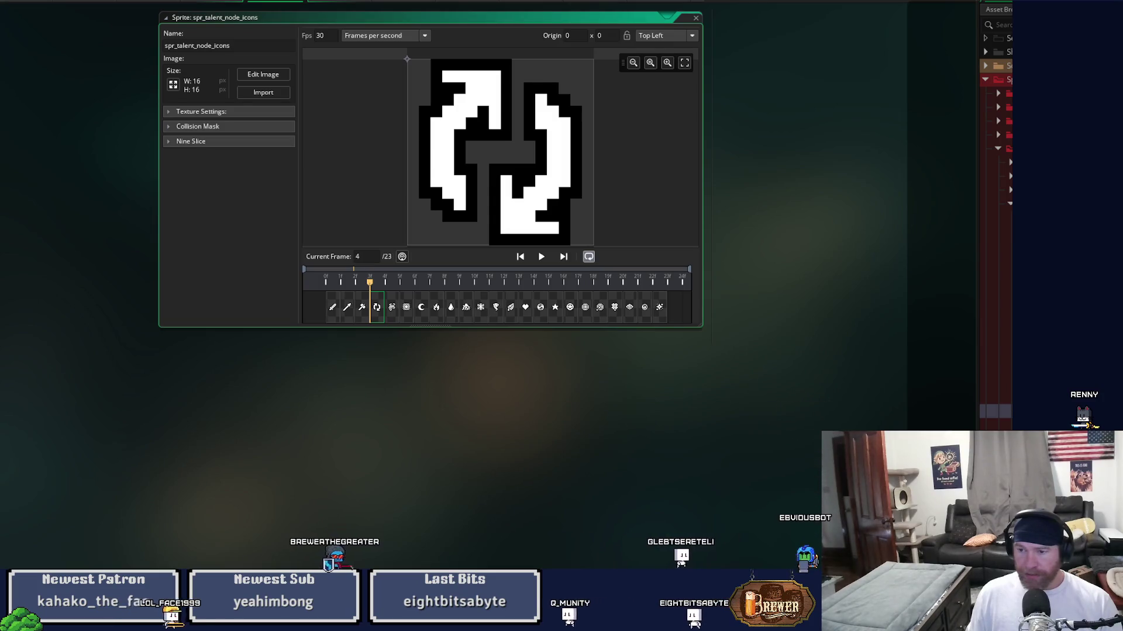
{"action": "left_click", "coordinate": [995, 89]}
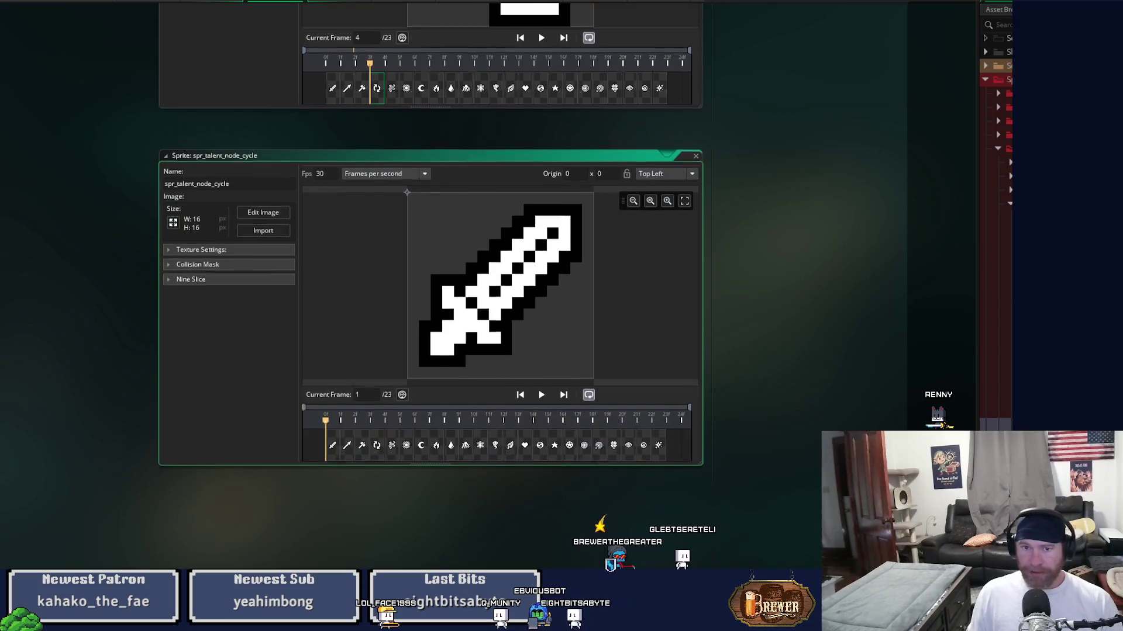
Delete every frame of spr_talent_node_cycle except the rotating-arrows icon
{"action": "left_click", "coordinate": [263, 209]}
{"action": "left_click", "coordinate": [133, 40]}
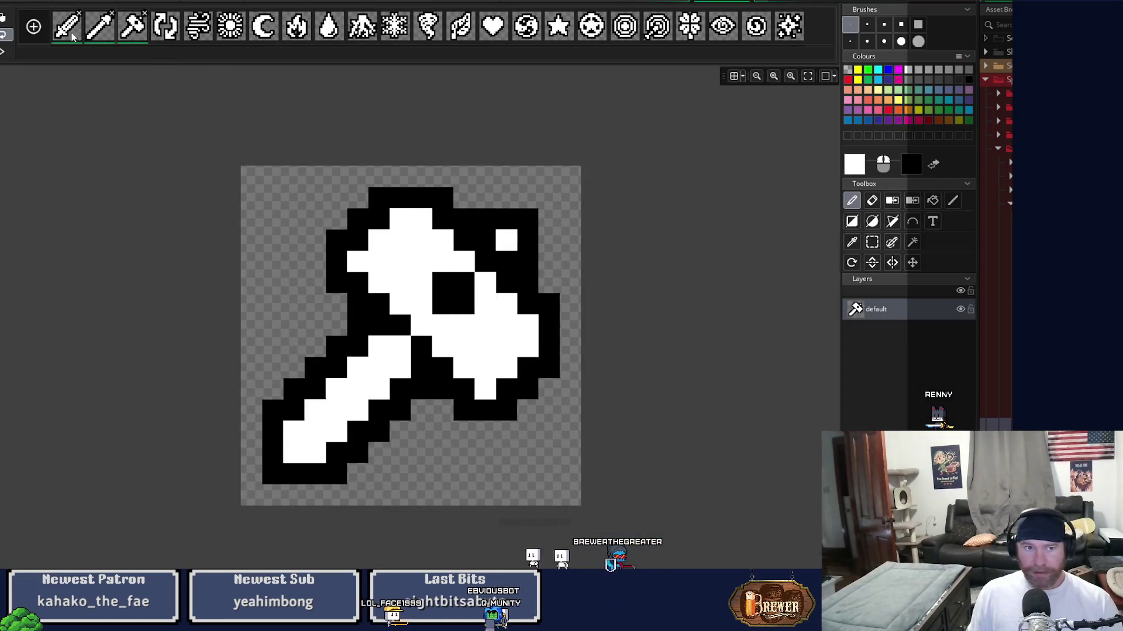
{"action": "key", "text": "Delete"}
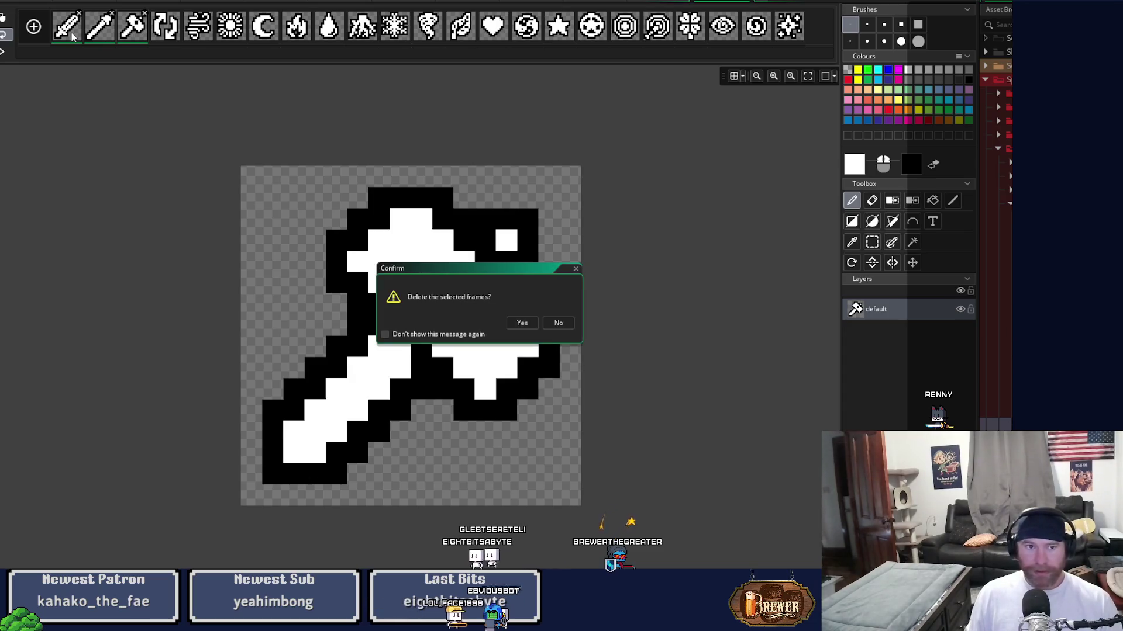
{"action": "left_click", "coordinate": [522, 323]}
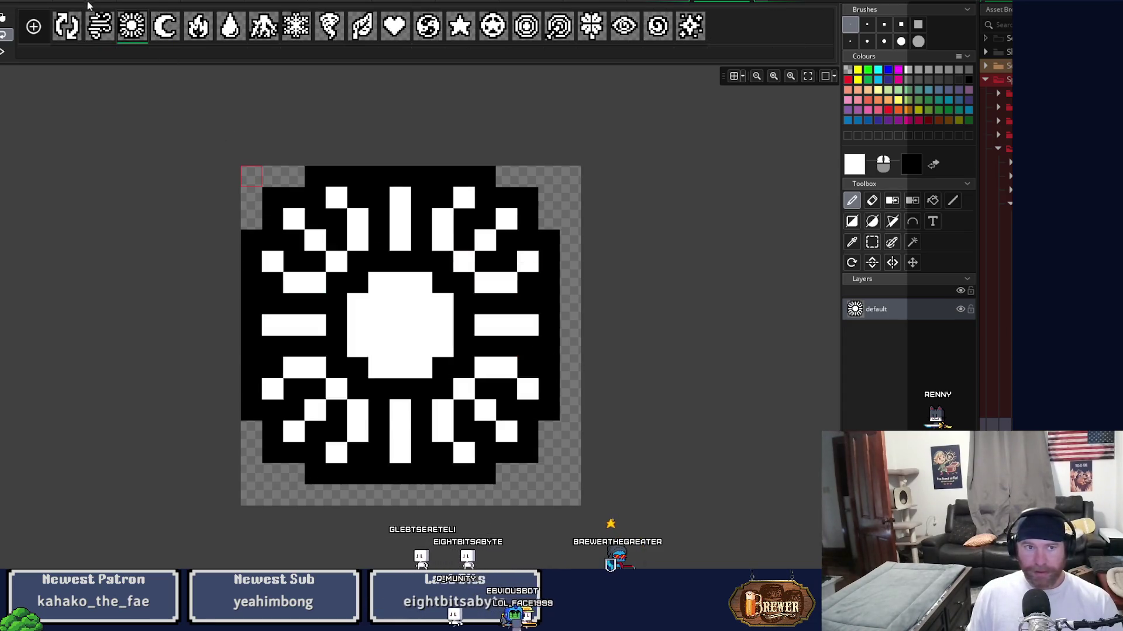
{"action": "key", "text": "ctrl+a"}
{"action": "key", "text": "Delete"}
{"action": "key", "text": "Return"}
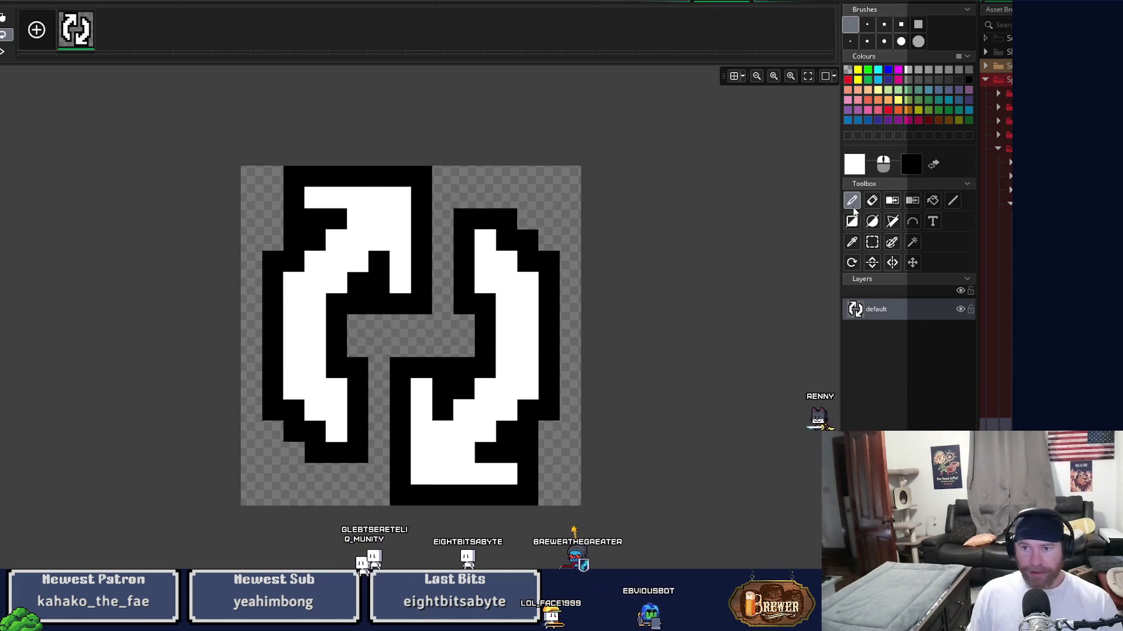
Duplicate the arrows frame, clear the copy's white fill and fill both arrow outlines yellow
{"action": "key", "text": "ctrl+d"}
{"action": "left_click", "coordinate": [121, 51]}
{"action": "key", "text": "s"}
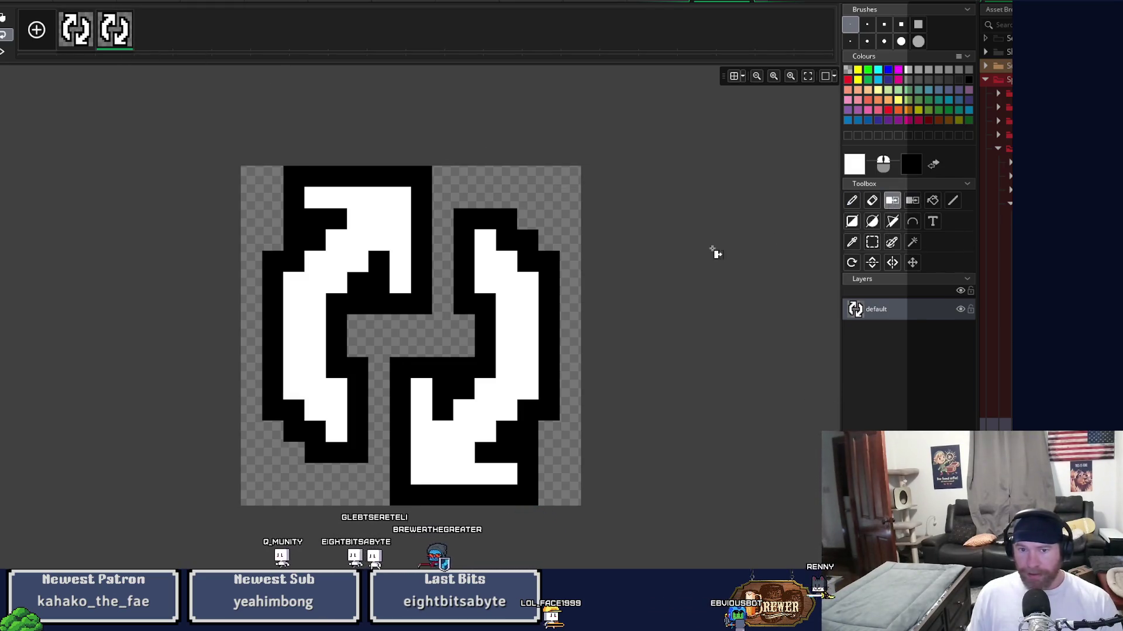
{"action": "left_click", "coordinate": [509, 306]}
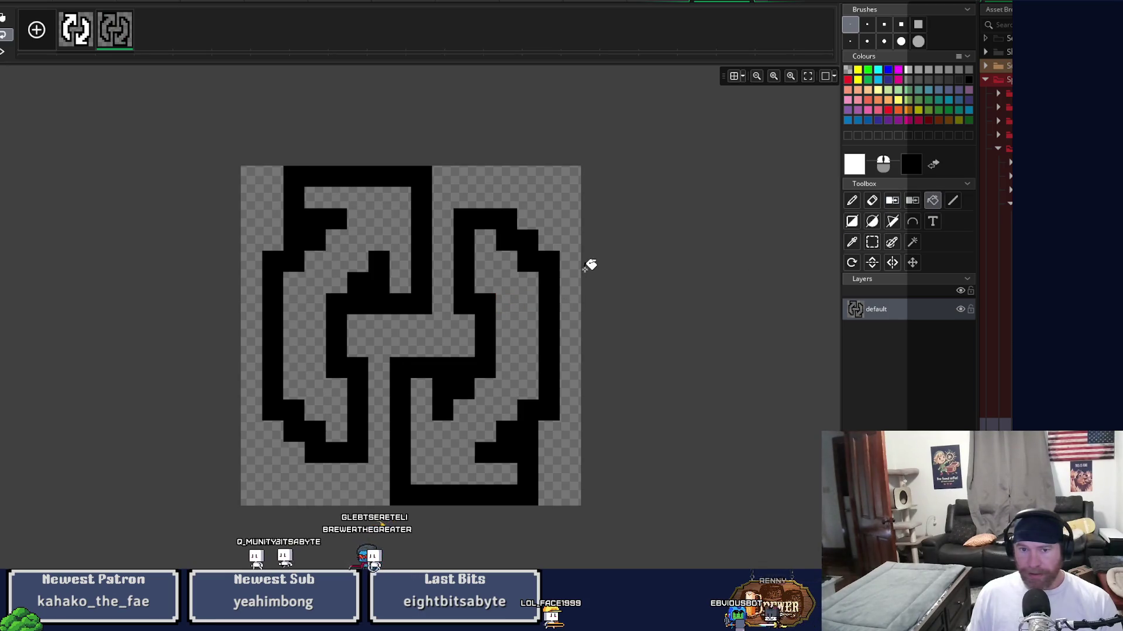
{"action": "left_click", "coordinate": [858, 80]}
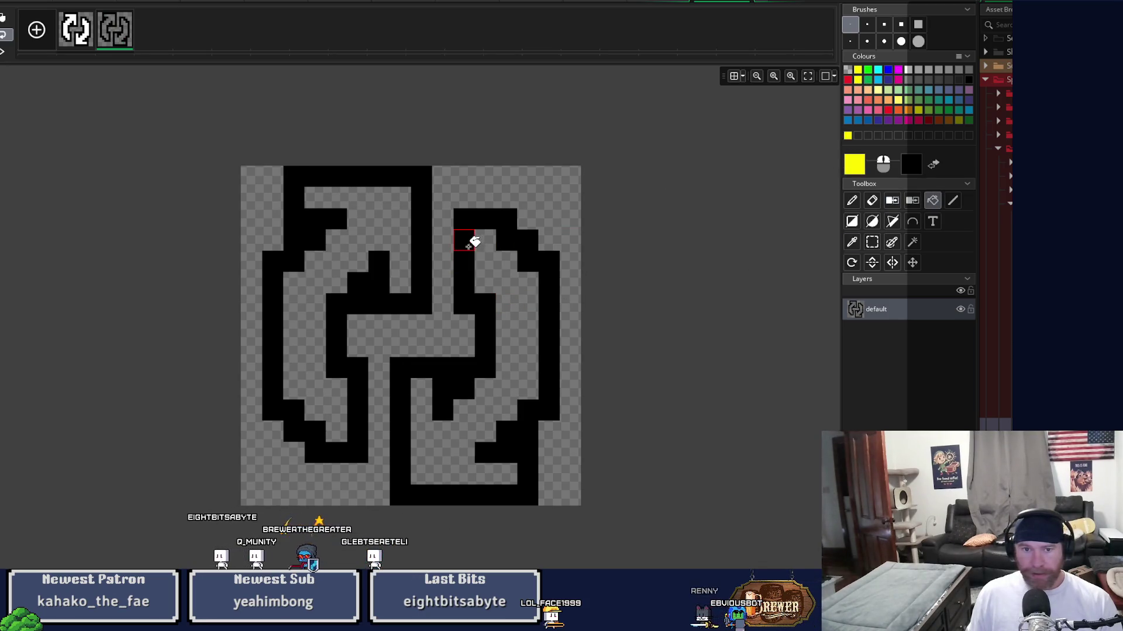
{"action": "left_click", "coordinate": [465, 244]}
{"action": "left_click", "coordinate": [424, 251]}
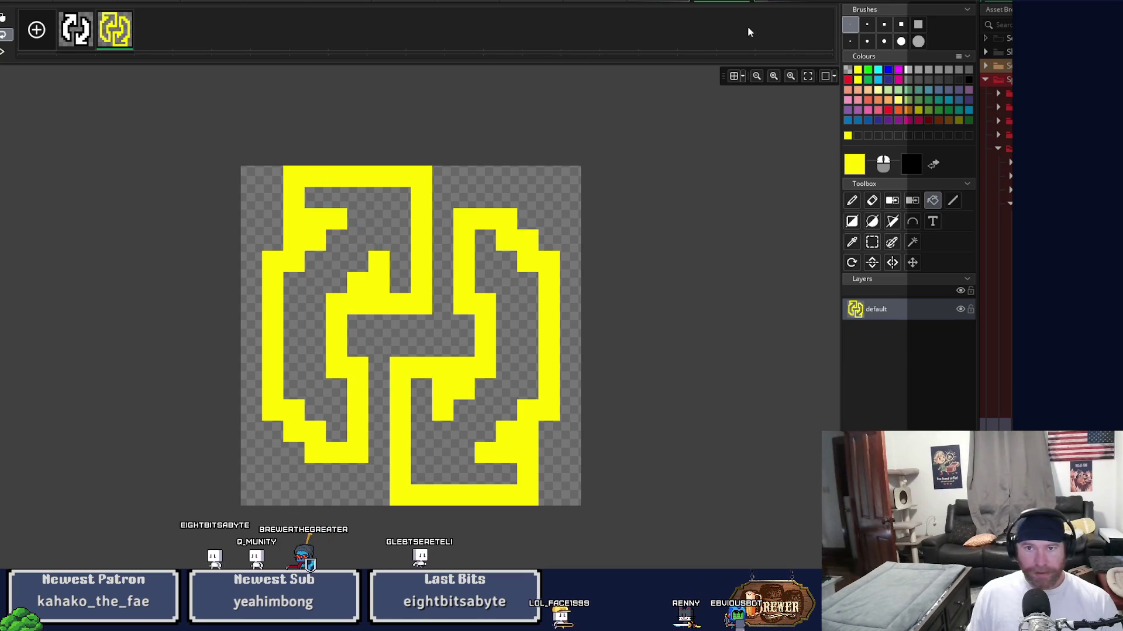
{"action": "left_click", "coordinate": [752, 3]}
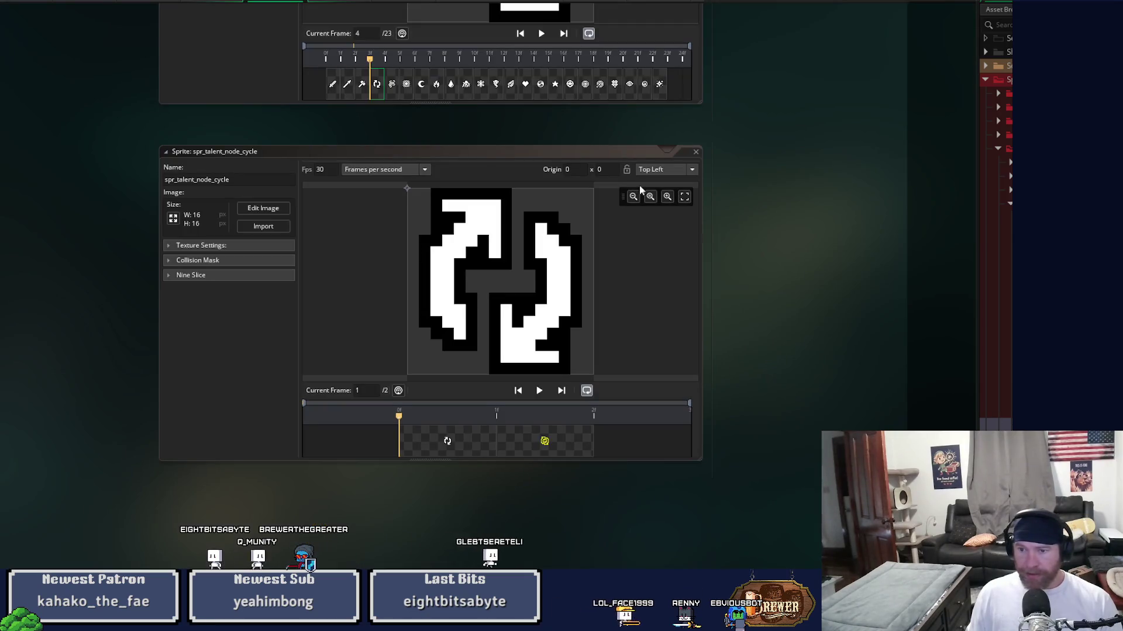
{"action": "left_click", "coordinate": [695, 151]}
Open spr_talent_node_slash and inspect its yellow sword frame in the Image Editor
{"action": "double_click", "coordinate": [1029, 176]}
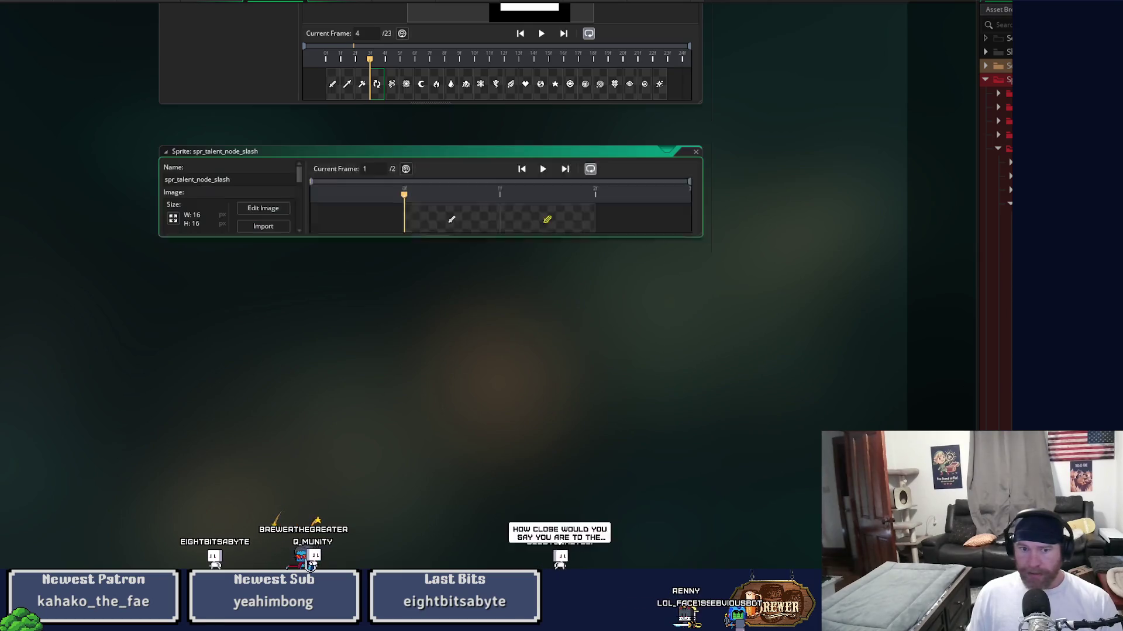
{"action": "left_click", "coordinate": [263, 208]}
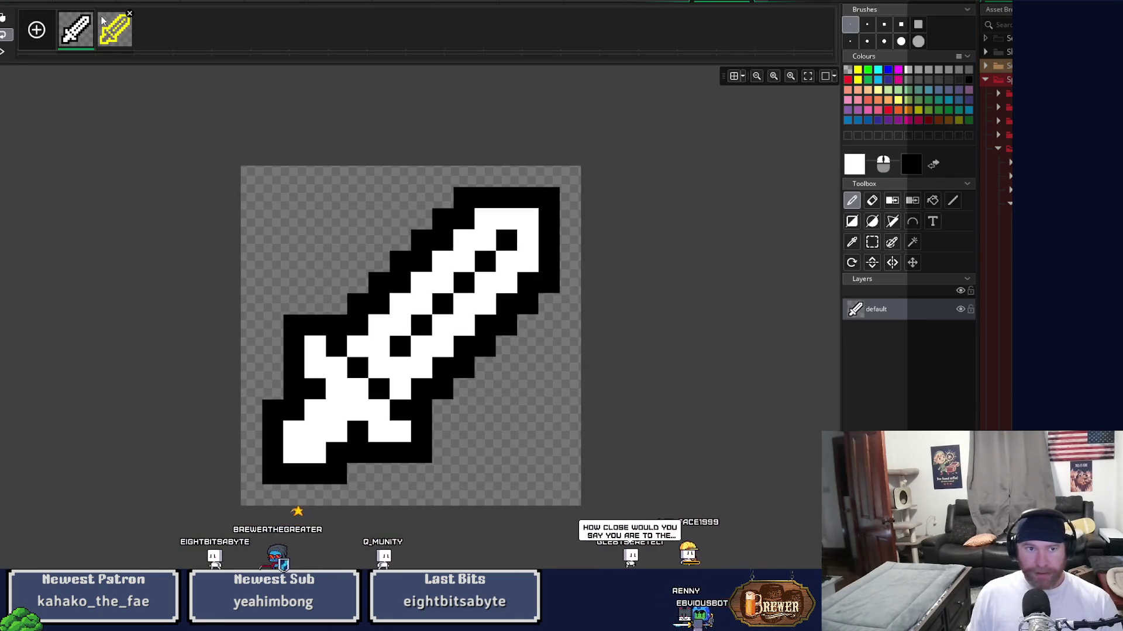
{"action": "left_click", "coordinate": [115, 30]}
{"action": "left_click", "coordinate": [858, 69]}
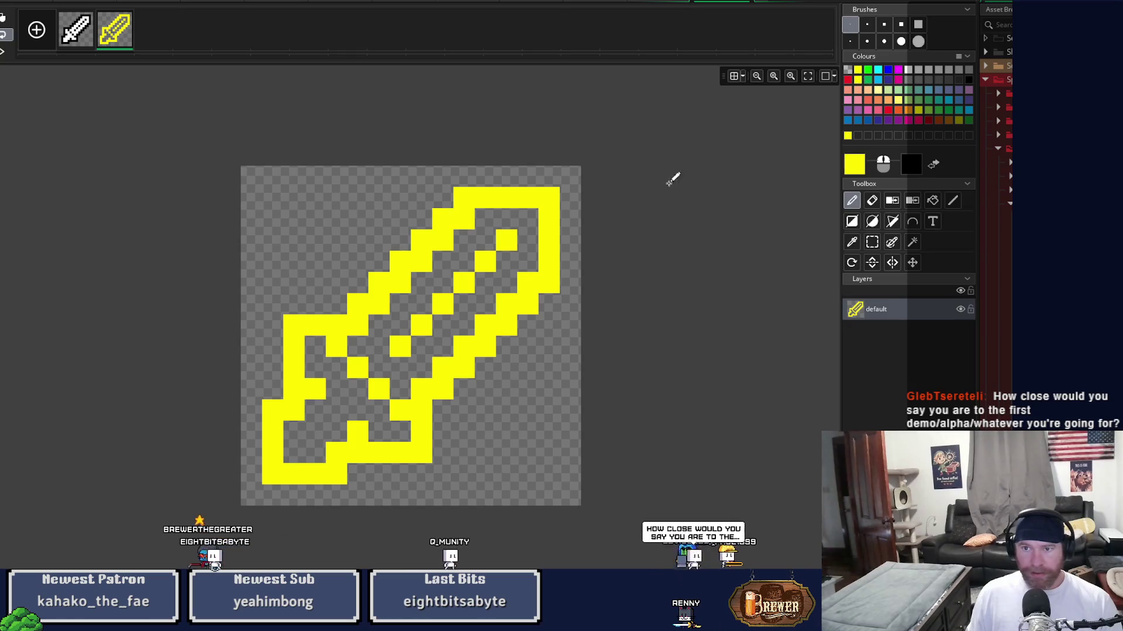
{"action": "key", "text": "f"}
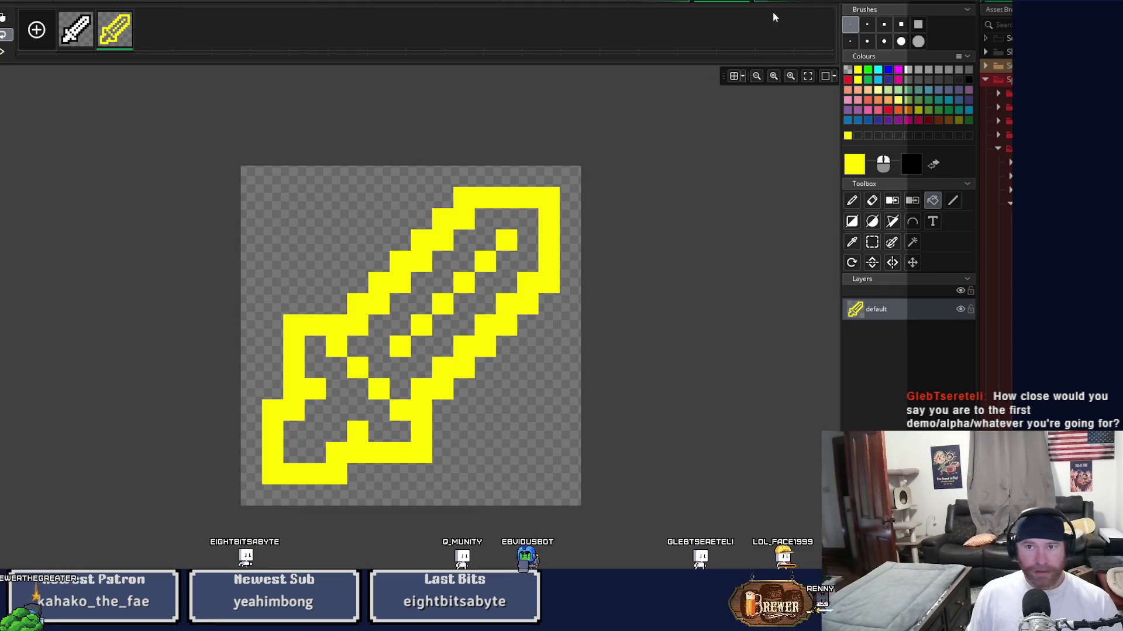
{"action": "left_click", "coordinate": [746, 4]}
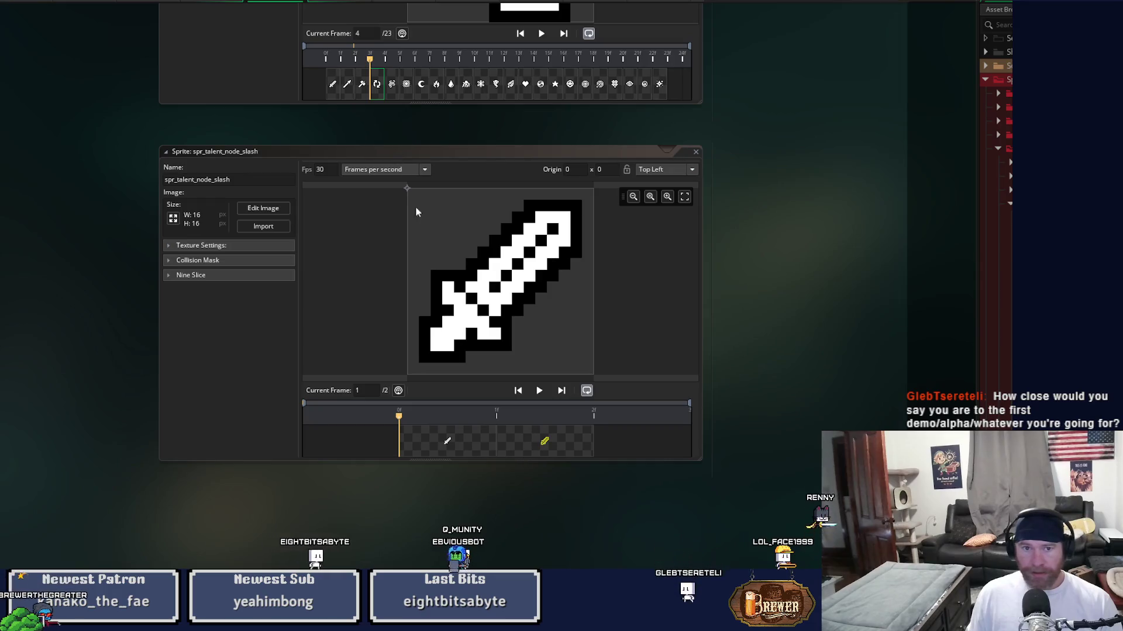
Close the slash sprite and show frame 5, the wind icon, in spr_talent_node_wind
{"action": "left_click", "coordinate": [696, 152]}
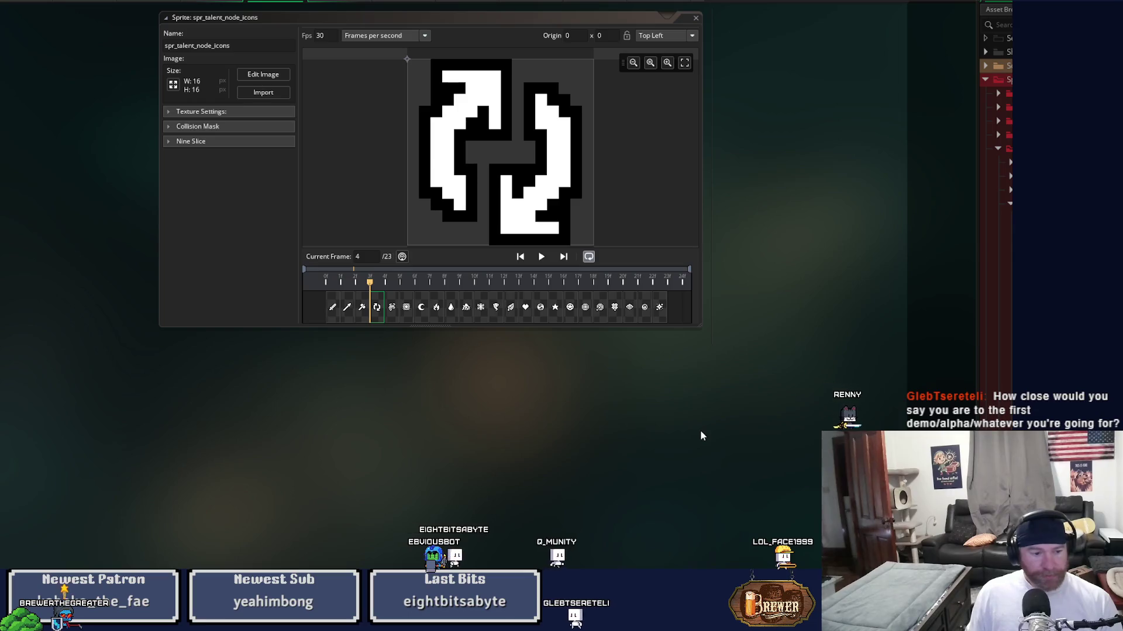
{"action": "left_click", "coordinate": [392, 310]}
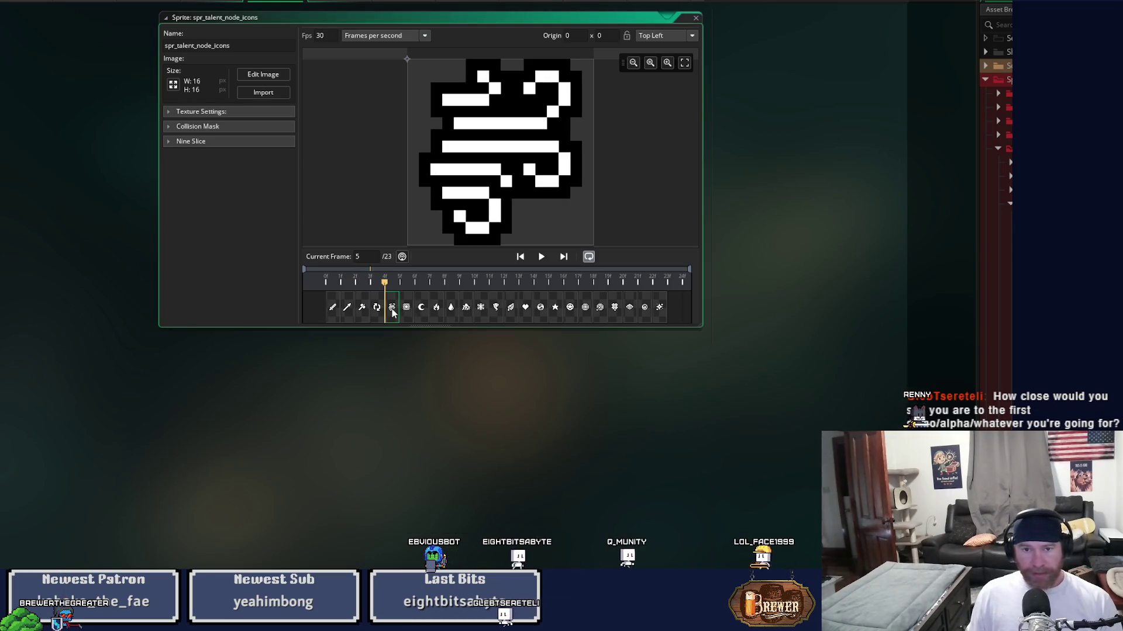
{"action": "scroll", "coordinate": [724, 443], "scroll_direction": "up", "scroll_amount": 1}
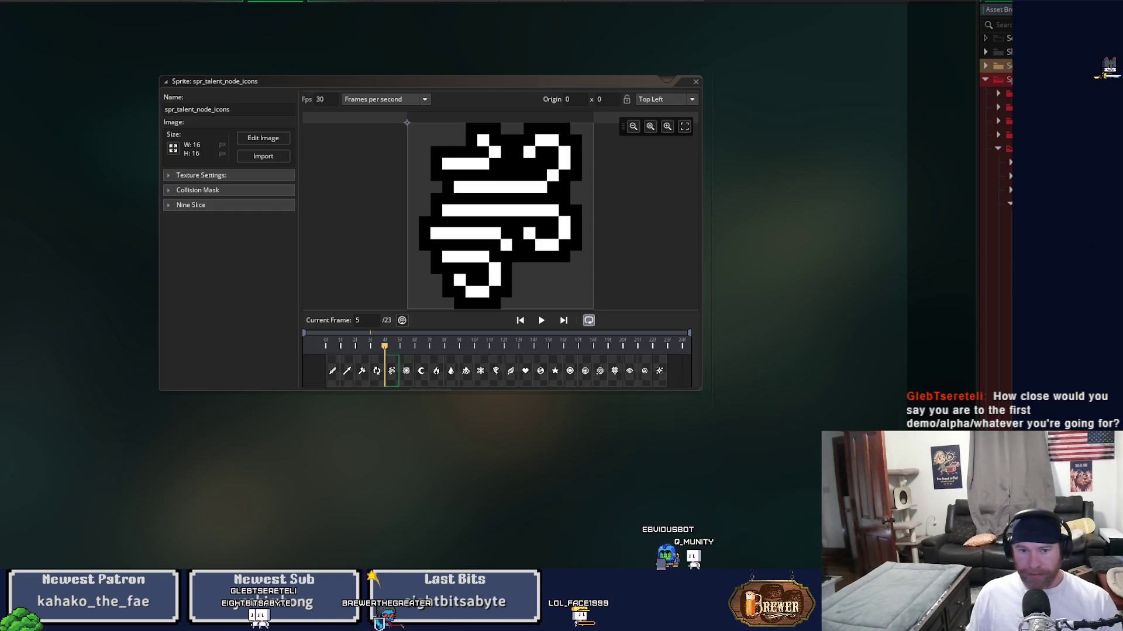
{"action": "left_click", "coordinate": [385, 450]}
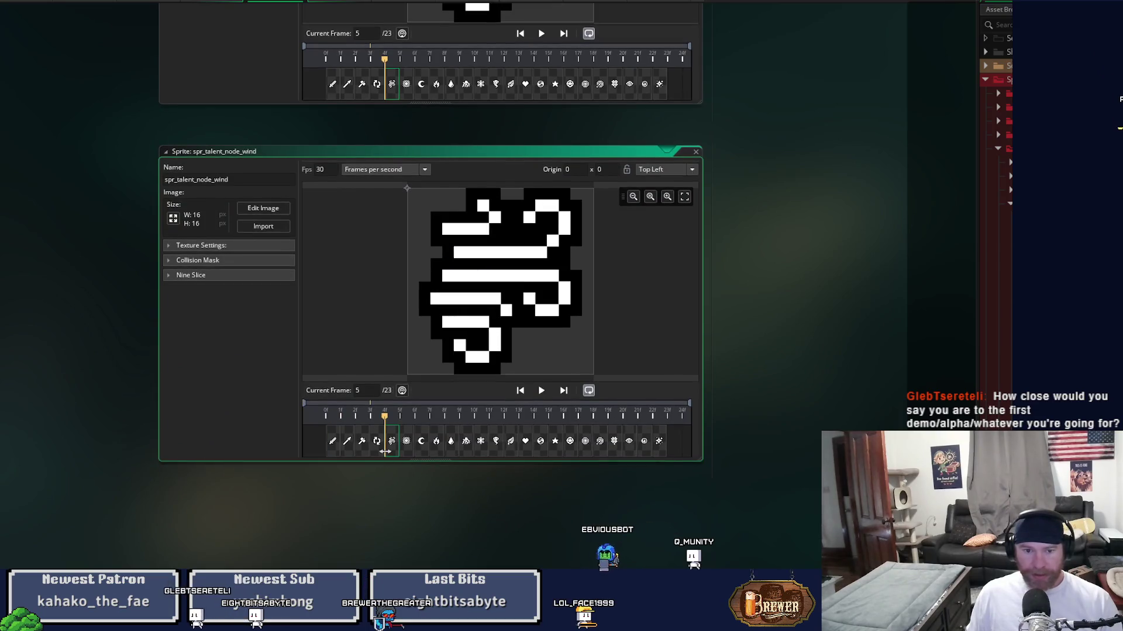
Delete every frame before and after the wind icon, leaving only the wind frame
{"action": "left_click", "coordinate": [263, 208]}
{"action": "left_click", "coordinate": [165, 26]}
{"action": "key", "text": "Delete"}
{"action": "key", "text": "Return"}
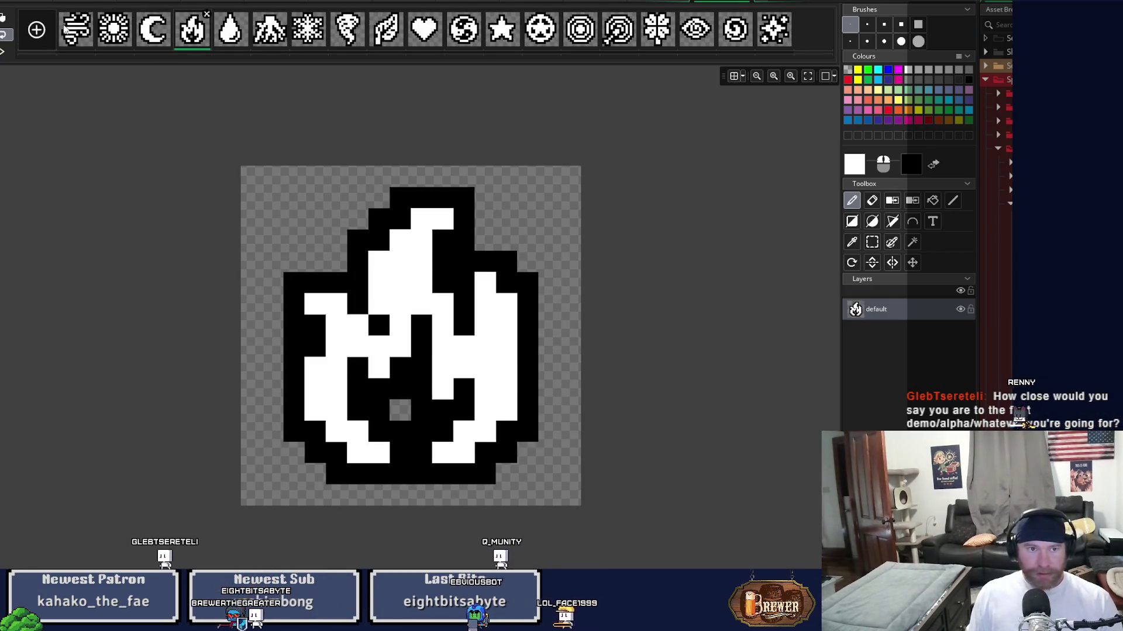
{"action": "left_click", "coordinate": [117, 37]}
{"action": "left_click", "coordinate": [774, 35], "text": "shift"}
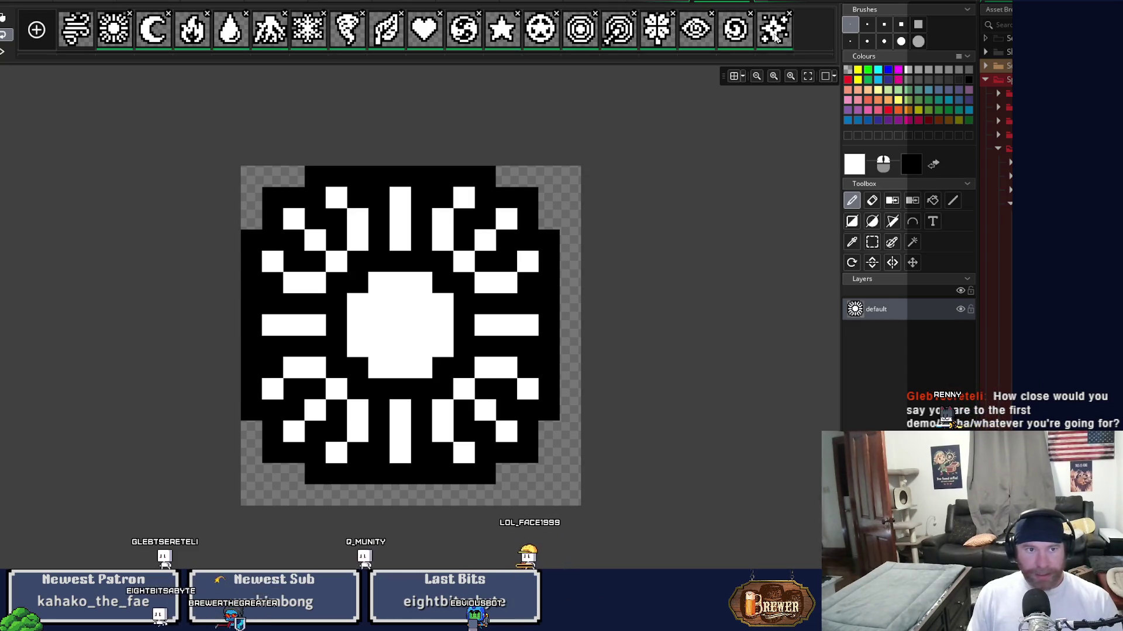
{"action": "key", "text": "Delete"}
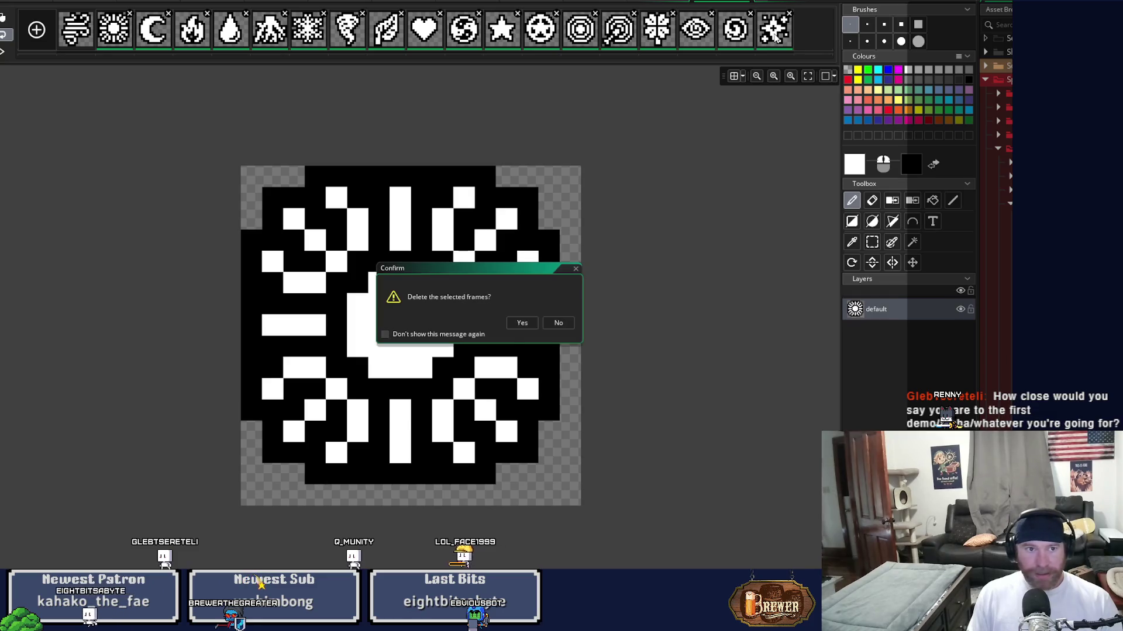
{"action": "key", "text": "Return"}
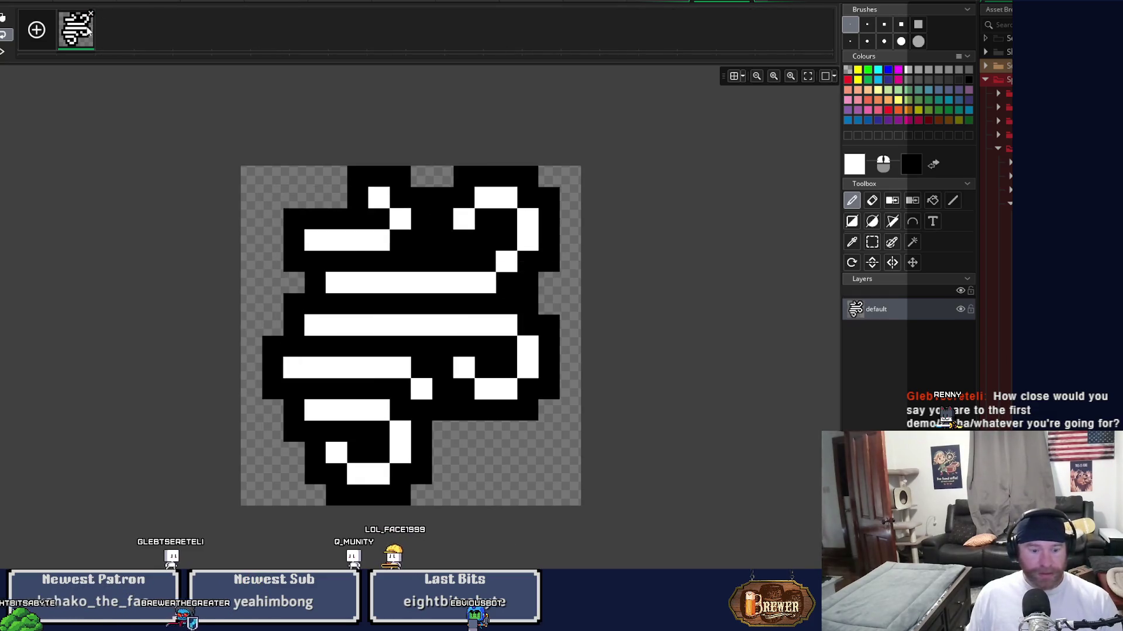
Duplicate the wind frame, make the copy's white transparent and its black outline yellow
{"action": "key", "text": "ctrl+d"}
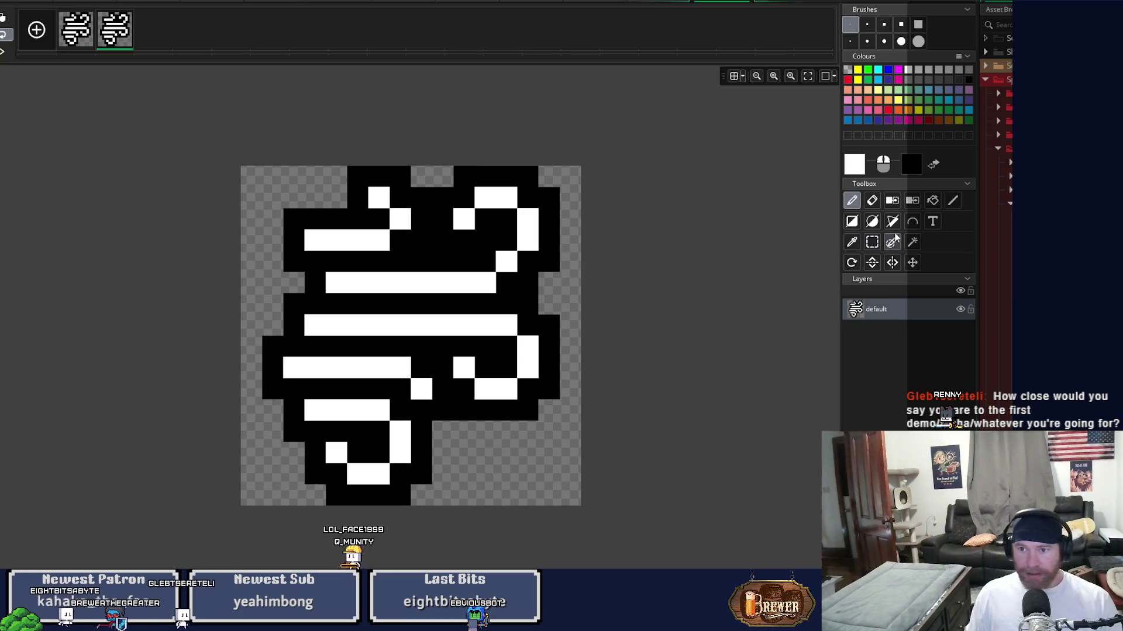
{"action": "left_click", "coordinate": [535, 232]}
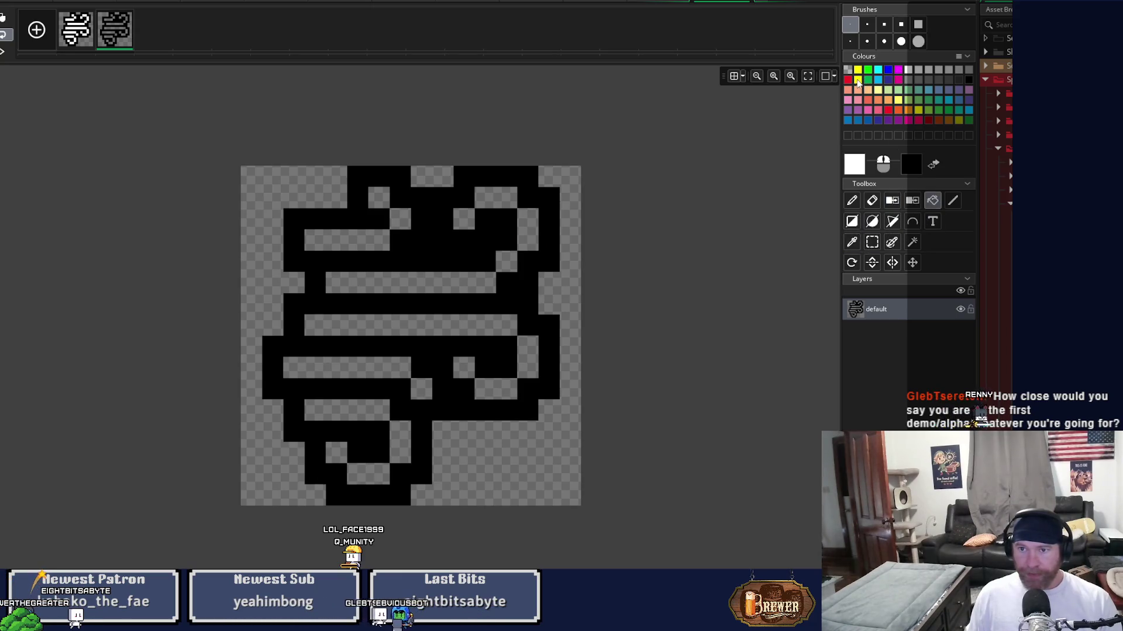
{"action": "left_click", "coordinate": [503, 221]}
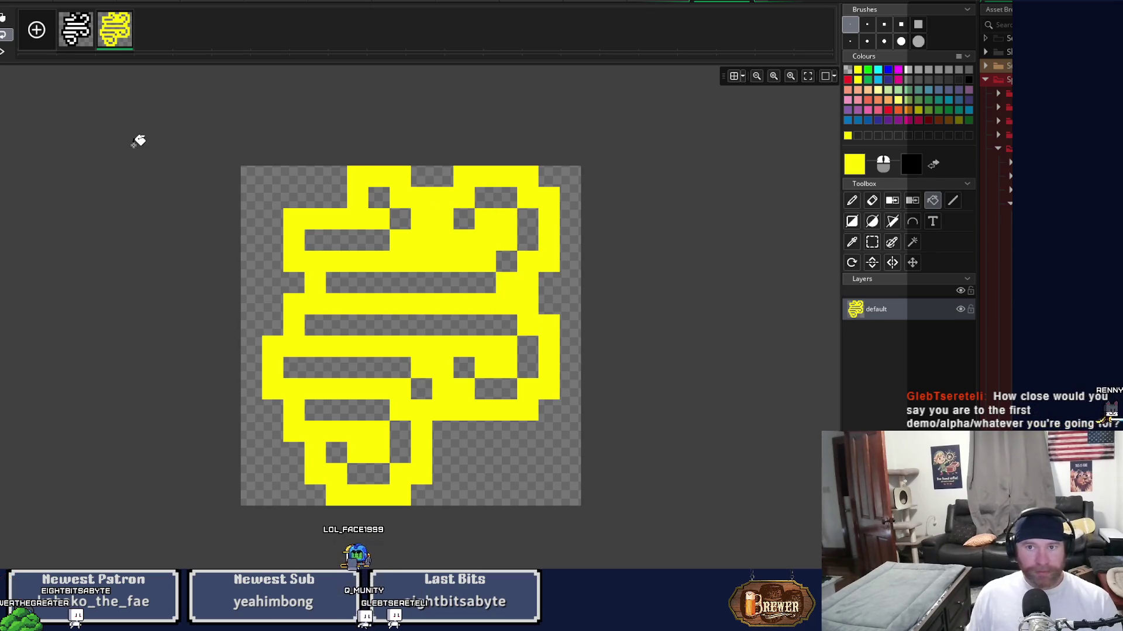
{"action": "left_click", "coordinate": [745, 1]}
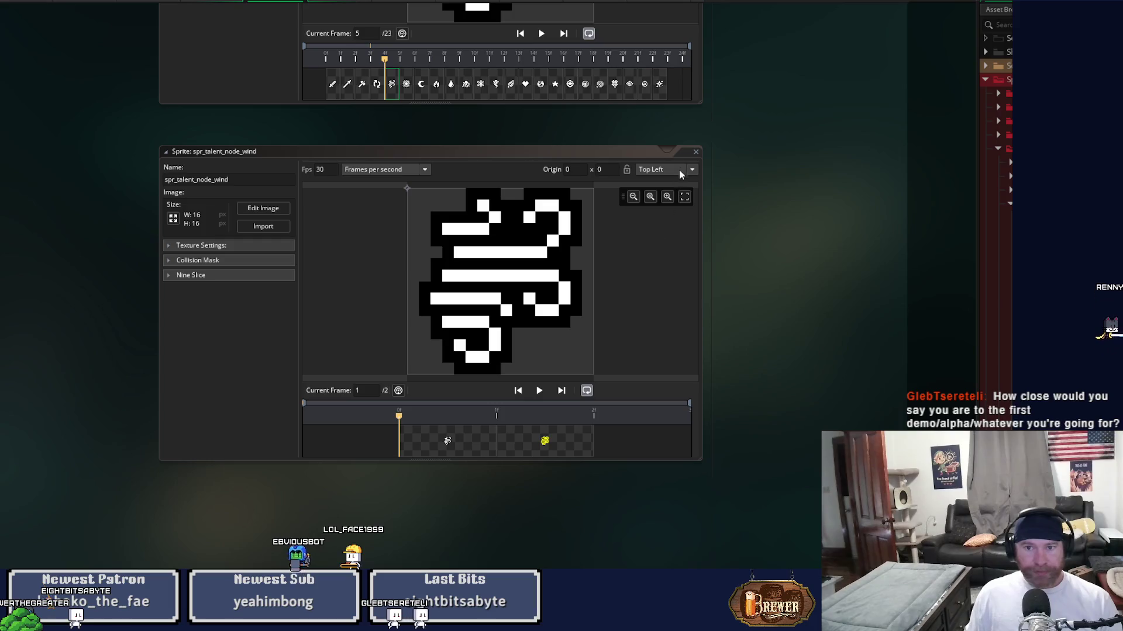
Close the wind sprite and open the new spr_talent_node_light copy in the image editor
{"action": "left_click", "coordinate": [696, 153]}
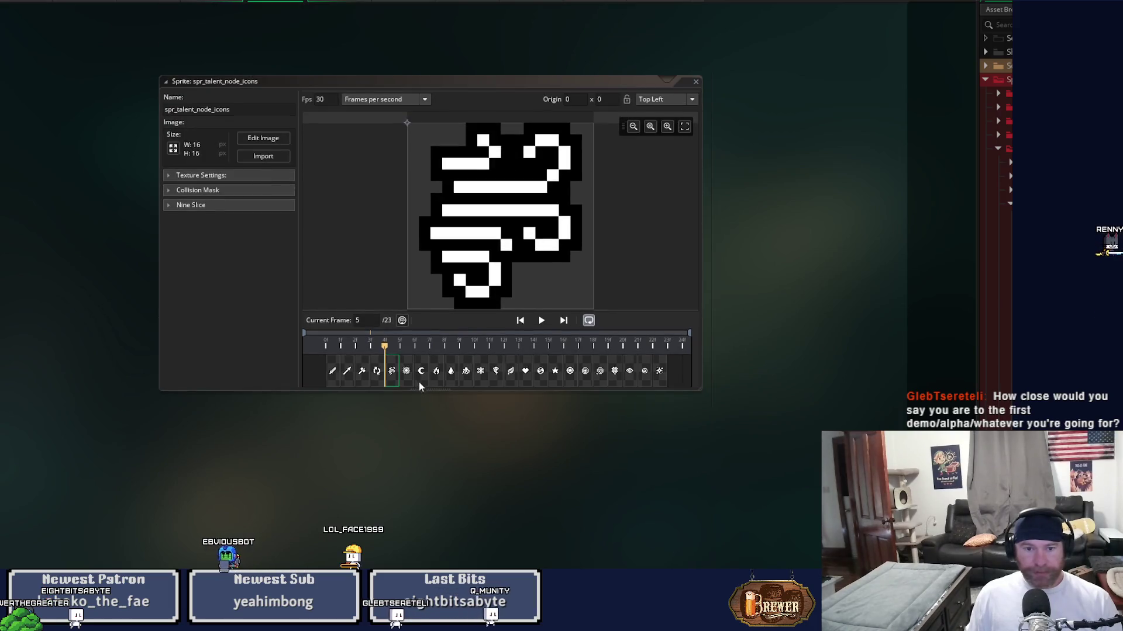
{"action": "left_click", "coordinate": [406, 374]}
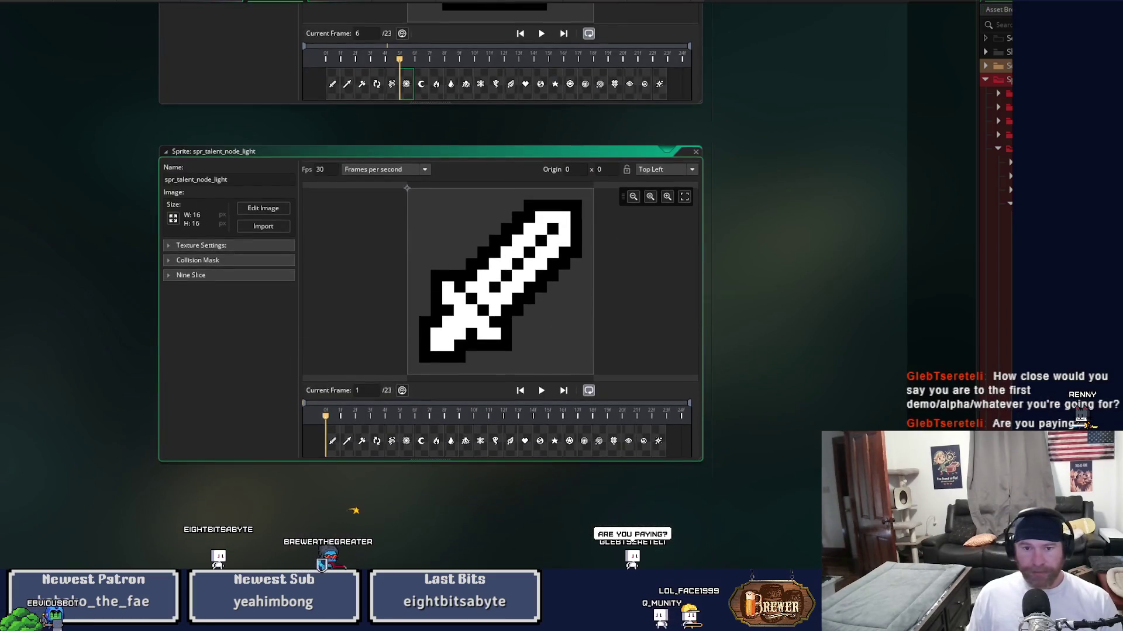
{"action": "left_click", "coordinate": [275, 215]}
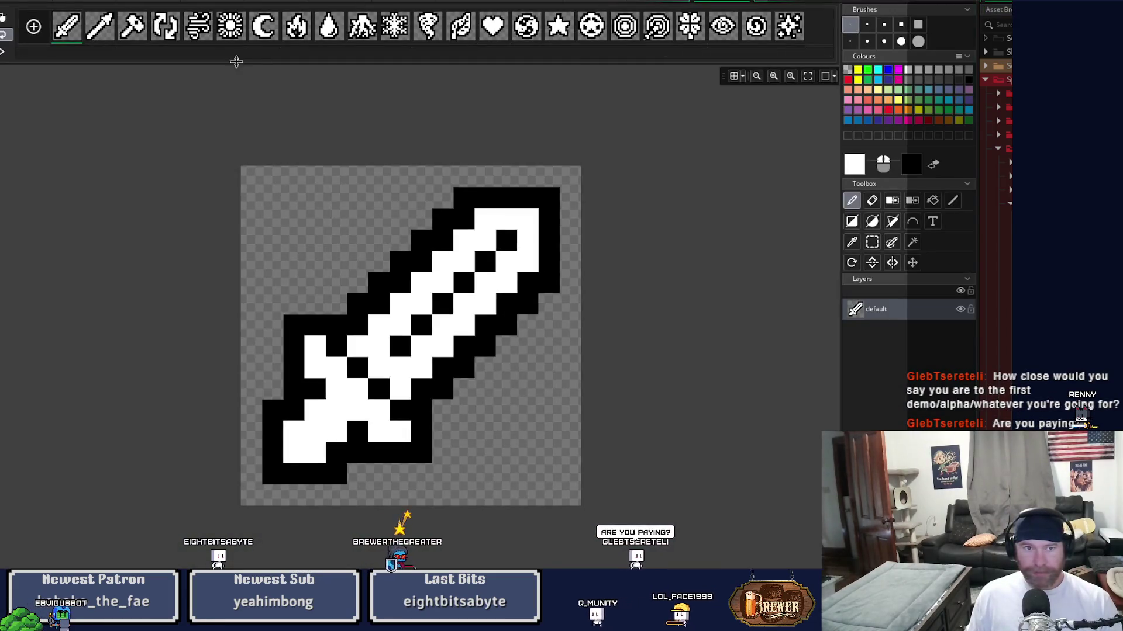
Delete all frames before and after the sun icon so only the sunburst remains
{"action": "left_click", "coordinate": [198, 27]}
{"action": "key", "text": "Delete"}
{"action": "key", "text": "Return"}
{"action": "left_click", "coordinate": [114, 29]}
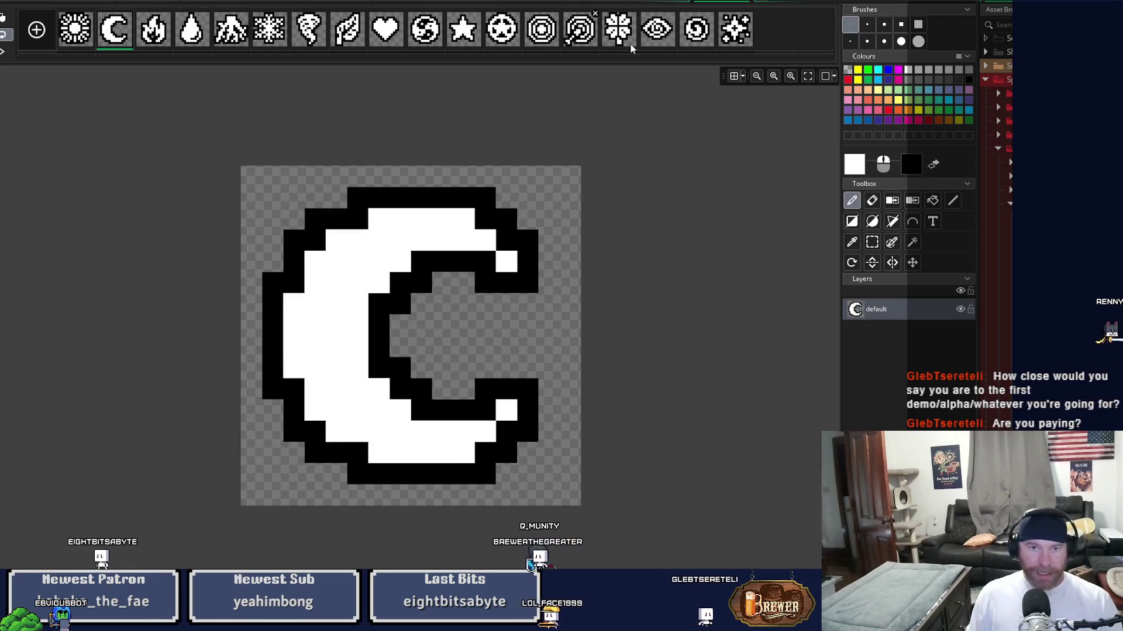
{"action": "left_click", "coordinate": [735, 29], "text": "shift"}
{"action": "key", "text": "Delete"}
{"action": "key", "text": "Return"}
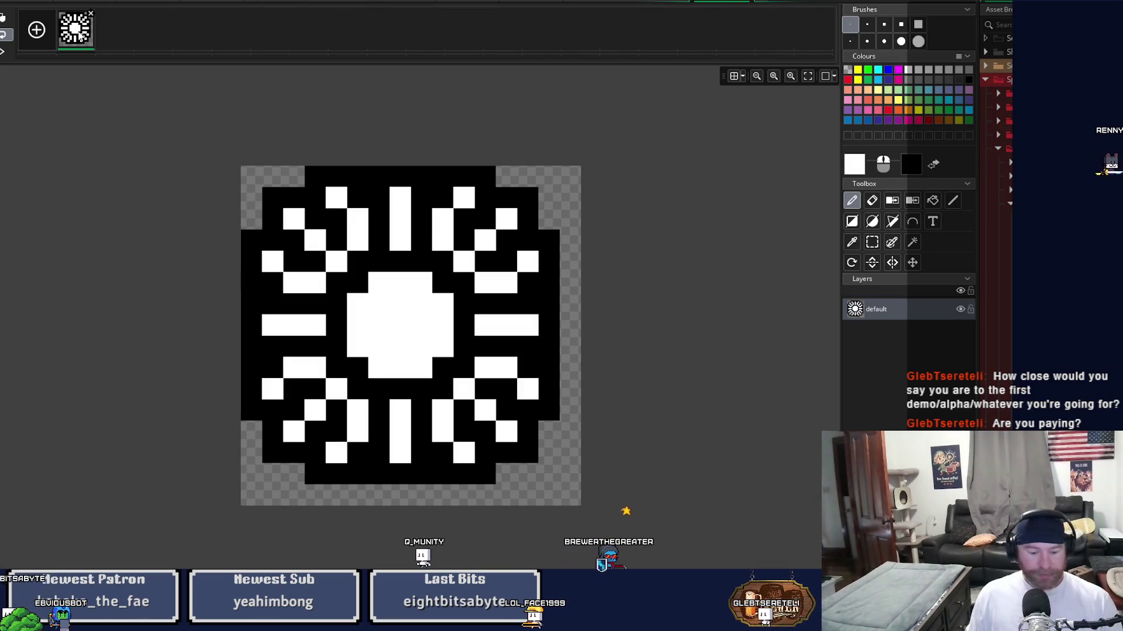
Duplicate the sun frame, clear the copy's white pixels, and flood-fill its outline yellow
{"action": "key", "text": "ctrl+v"}
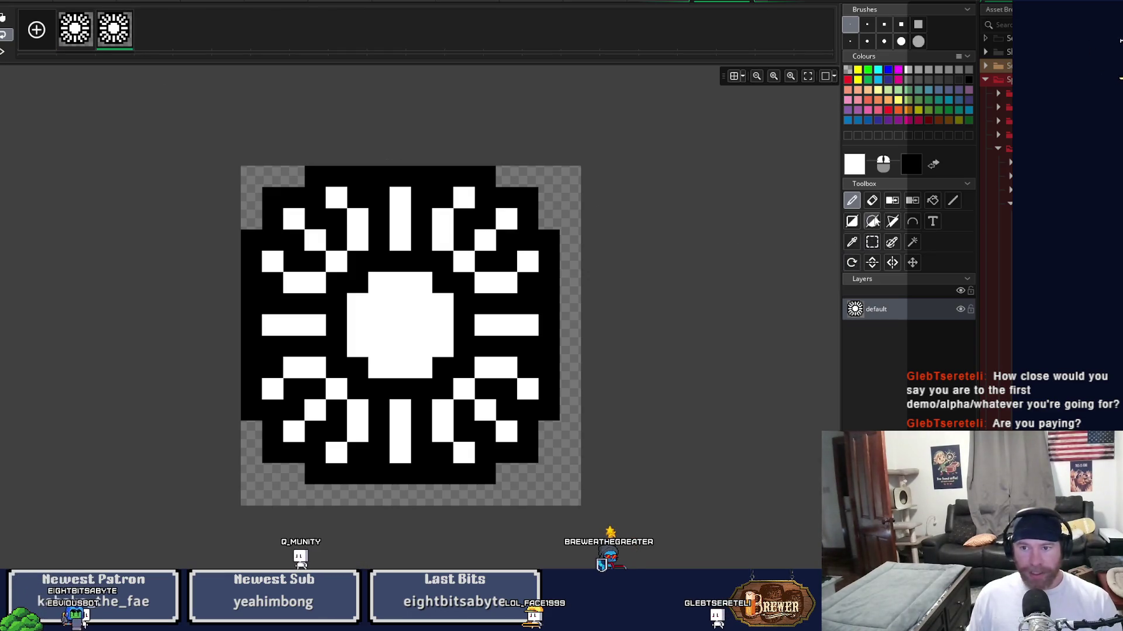
{"action": "left_click", "coordinate": [502, 281]}
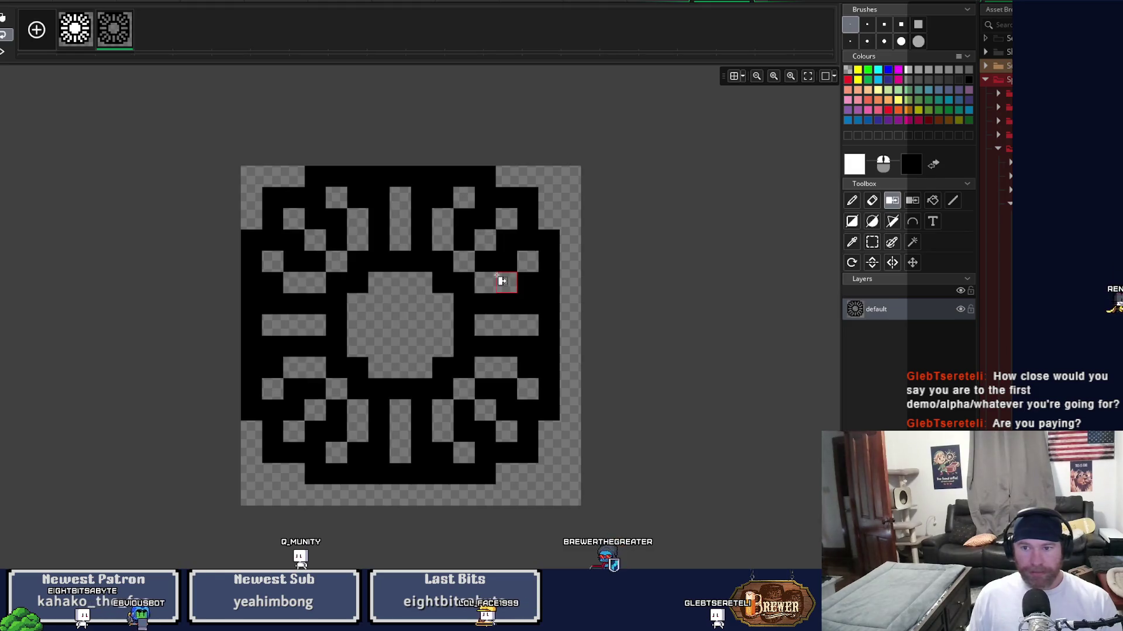
{"action": "left_click", "coordinate": [931, 201]}
{"action": "left_click", "coordinate": [857, 70]}
{"action": "left_click", "coordinate": [524, 199]}
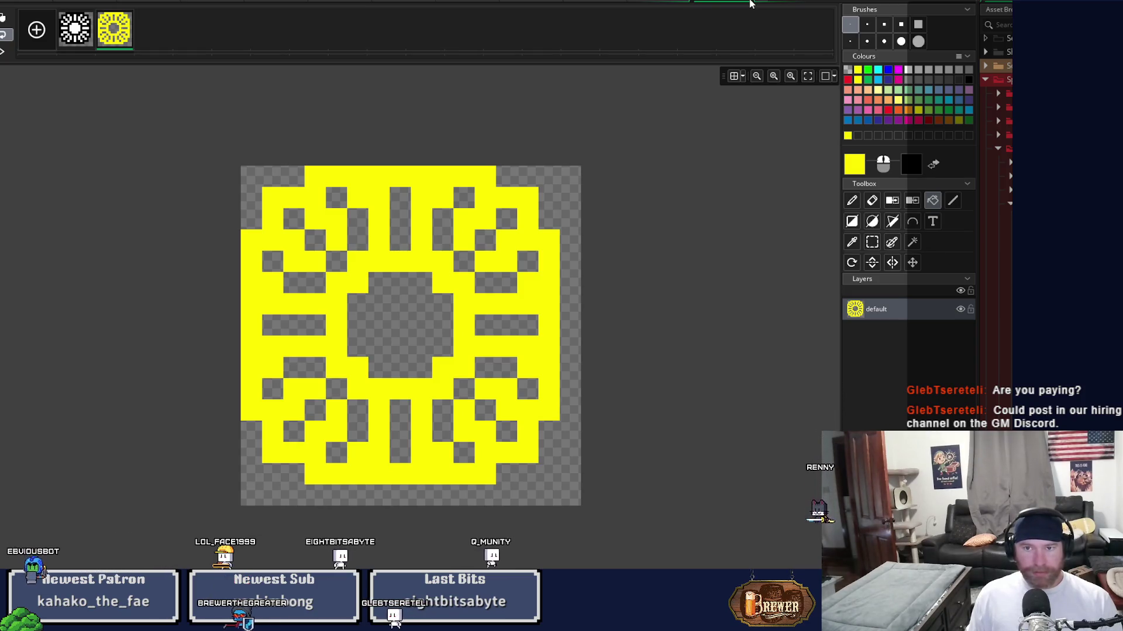
{"action": "left_click", "coordinate": [750, 3]}
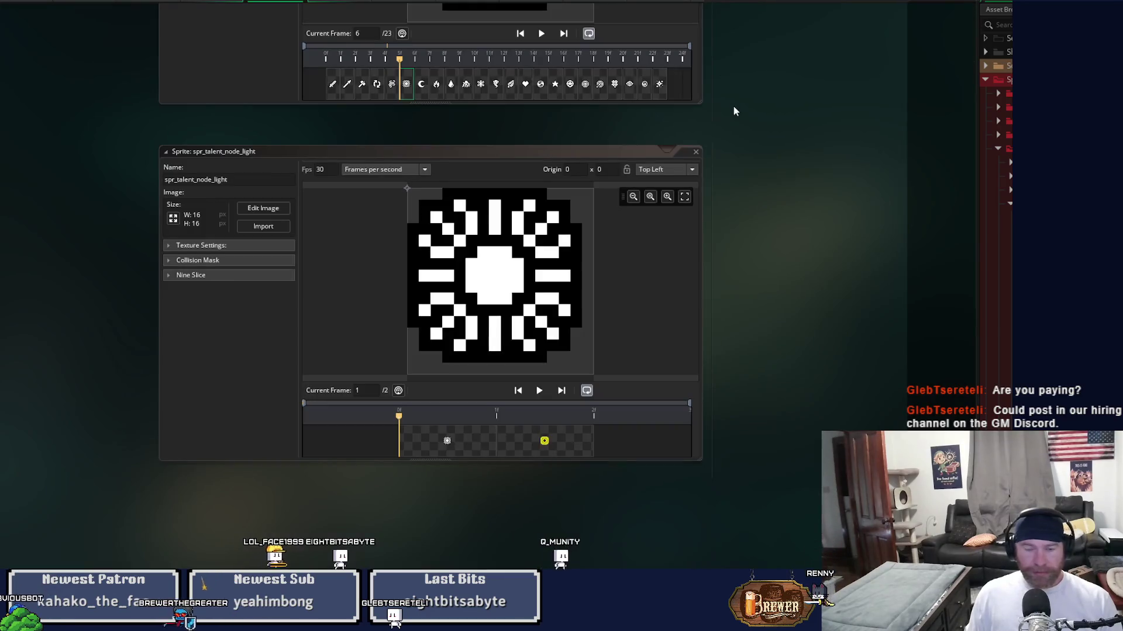
Close the light sprite and delete every void-sprite frame except the crescent moon
{"action": "left_click", "coordinate": [696, 152]}
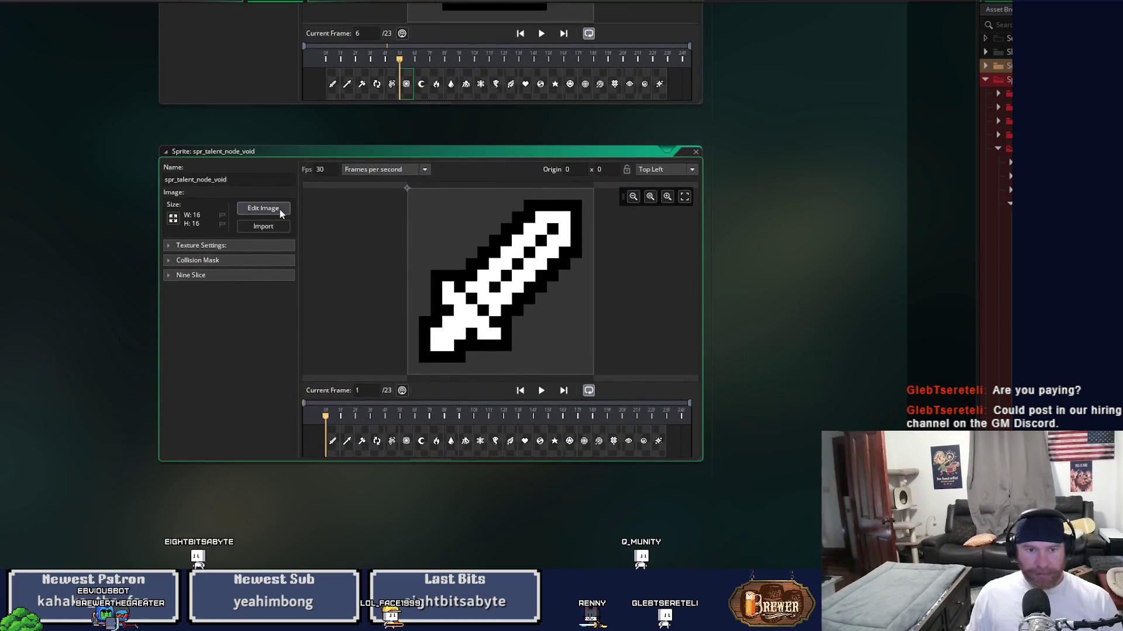
{"action": "left_click", "coordinate": [279, 211]}
{"action": "left_click", "coordinate": [221, 38]}
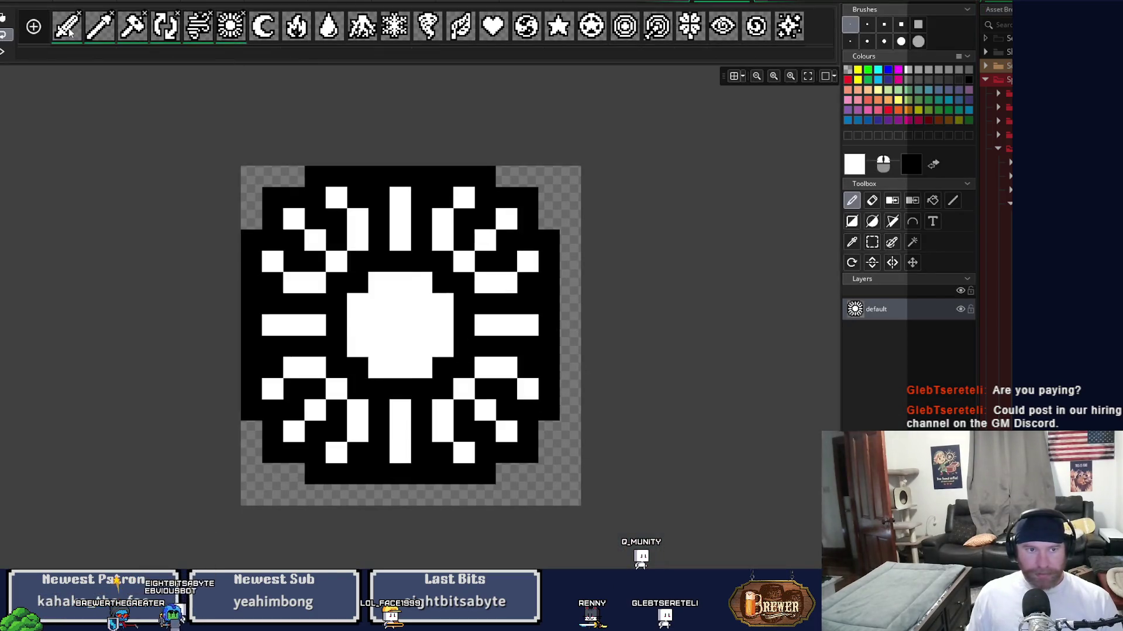
{"action": "scroll", "coordinate": [132, 28], "scroll_direction": "down", "scroll_amount": 6}
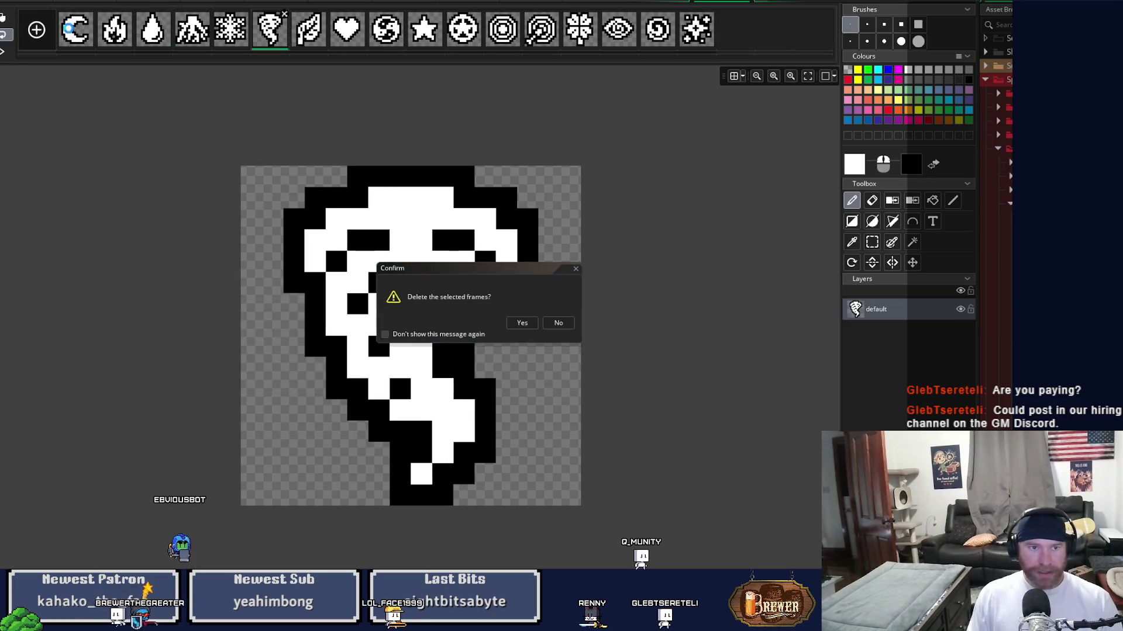
{"action": "left_click", "coordinate": [131, 28]}
{"action": "left_click", "coordinate": [685, 39], "text": "shift"}
{"action": "key", "text": "Delete"}
{"action": "key", "text": "Return"}
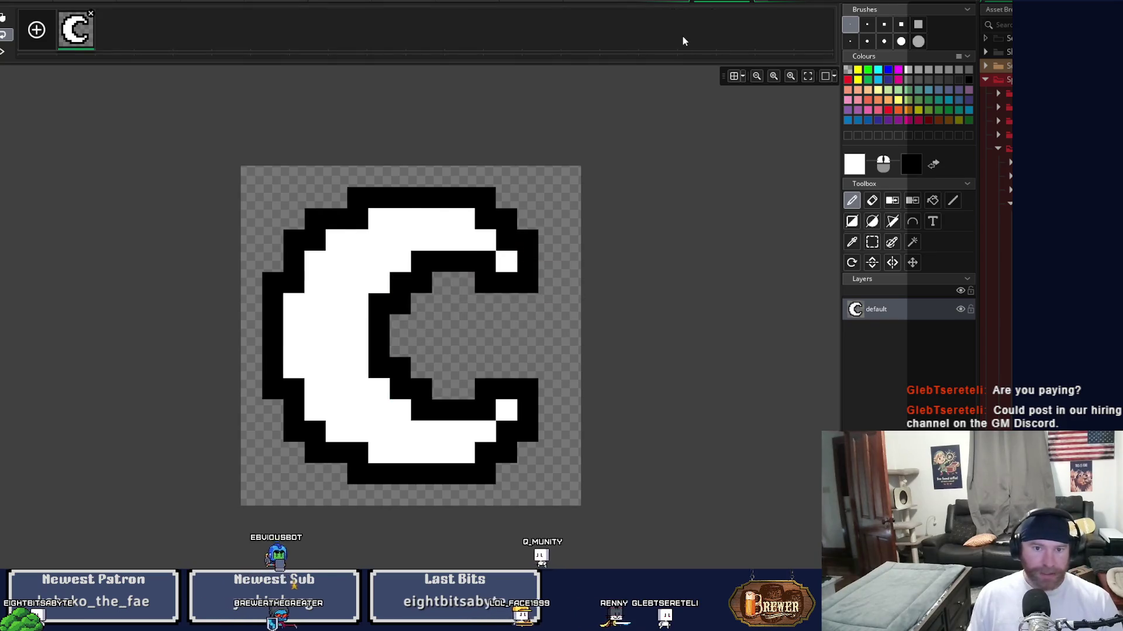
Duplicate the moon frame, clear the copy's white interior, and fill its outline yellow
{"action": "key", "text": "ctrl+d"}
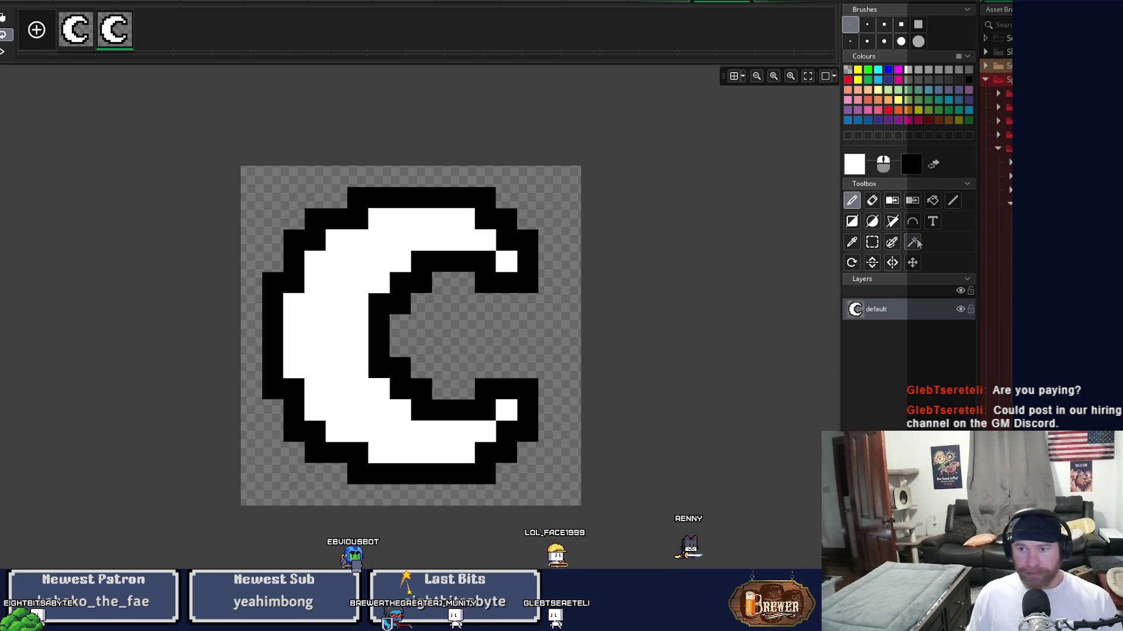
{"action": "left_click", "coordinate": [892, 201]}
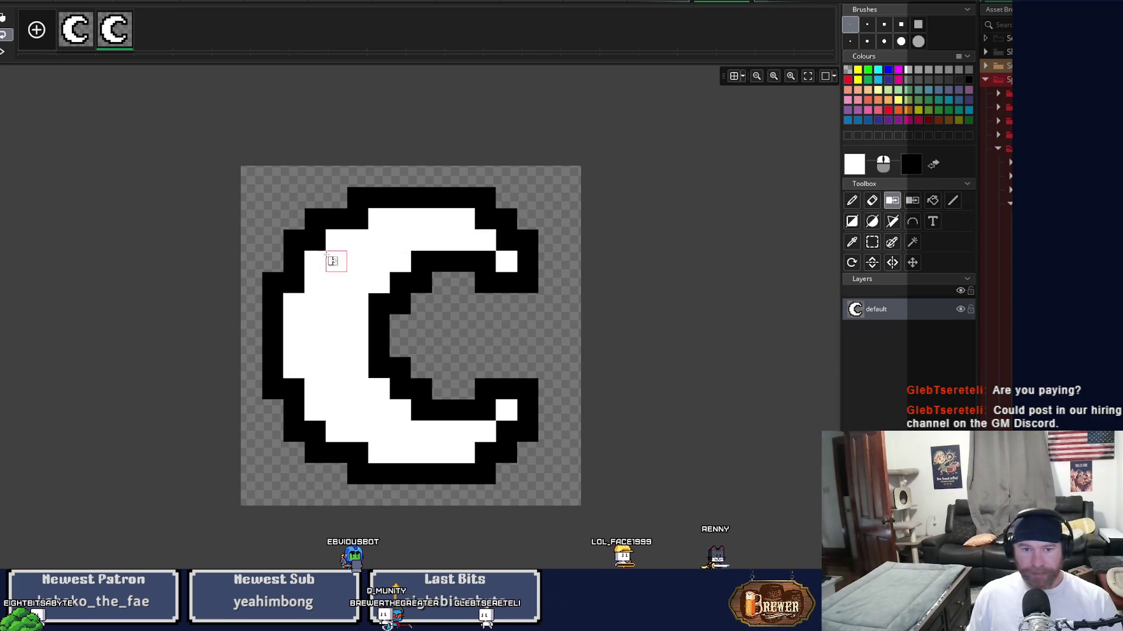
{"action": "left_click", "coordinate": [342, 263]}
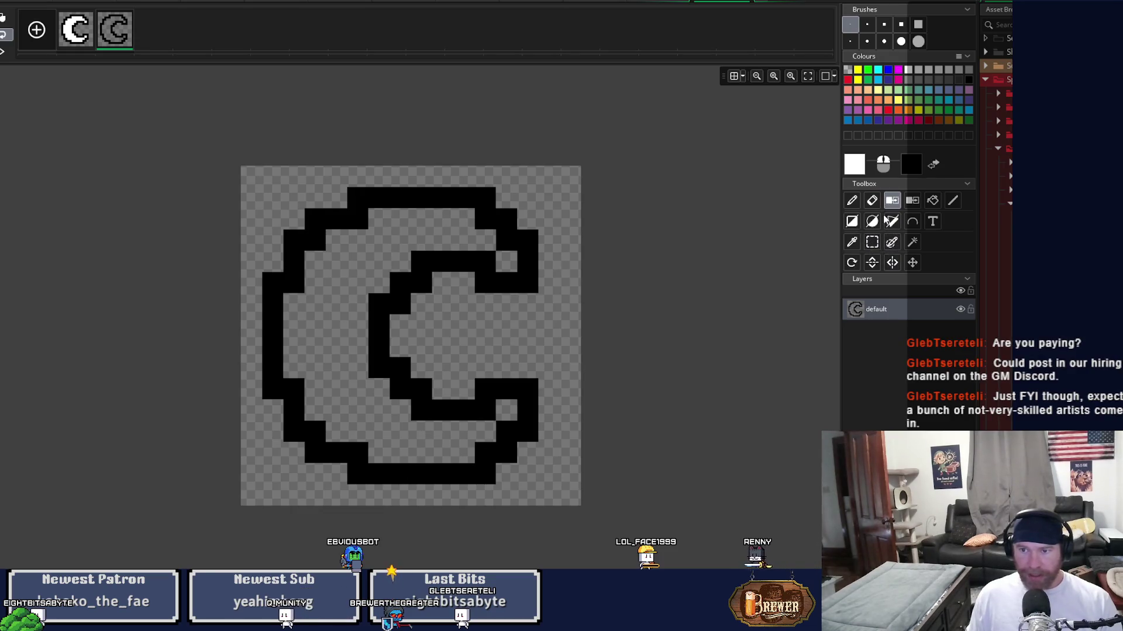
{"action": "left_click", "coordinate": [932, 201]}
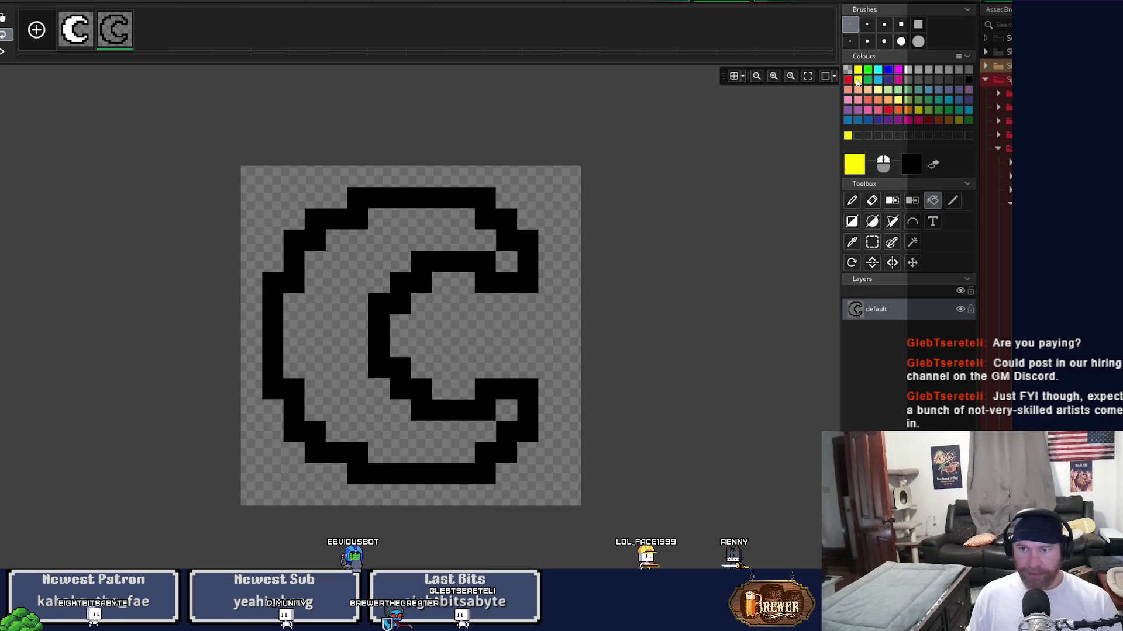
{"action": "left_click", "coordinate": [491, 218]}
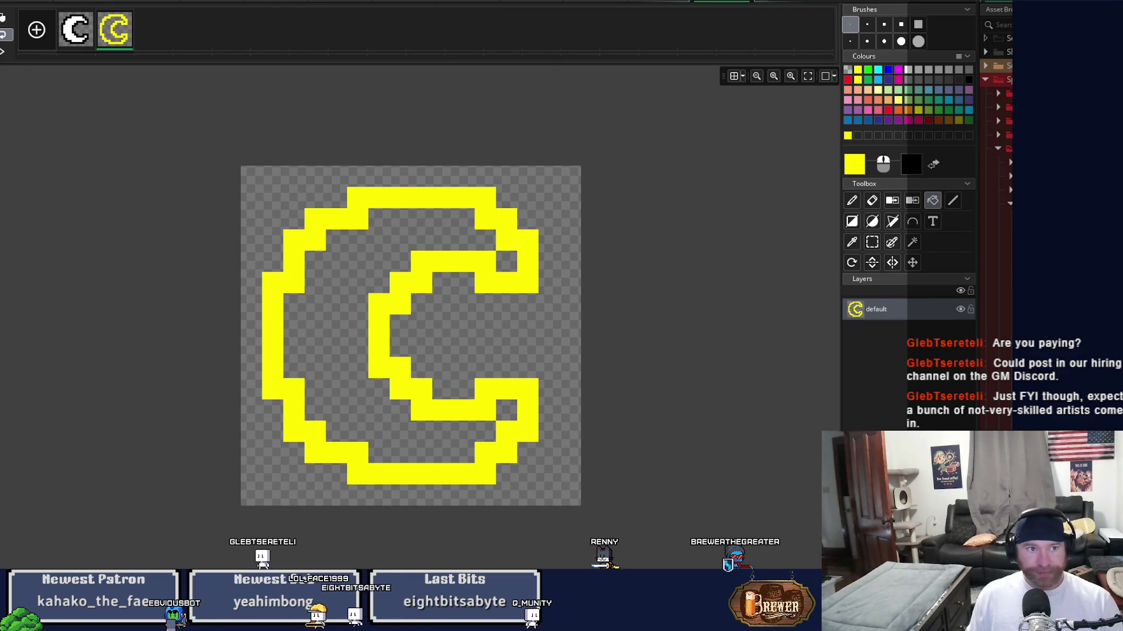
{"action": "left_click", "coordinate": [746, 4]}
{"action": "left_click", "coordinate": [700, 153]}
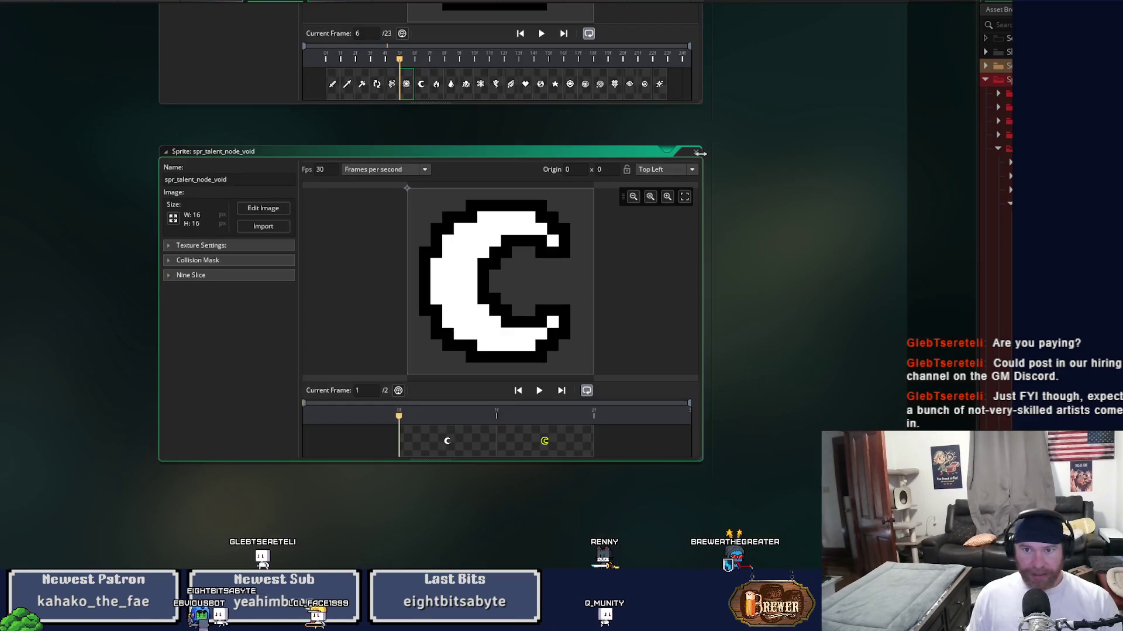
Close the void sprite, preview the icons' flame frame, and open spr_talent_node_fire
{"action": "left_click", "coordinate": [696, 152]}
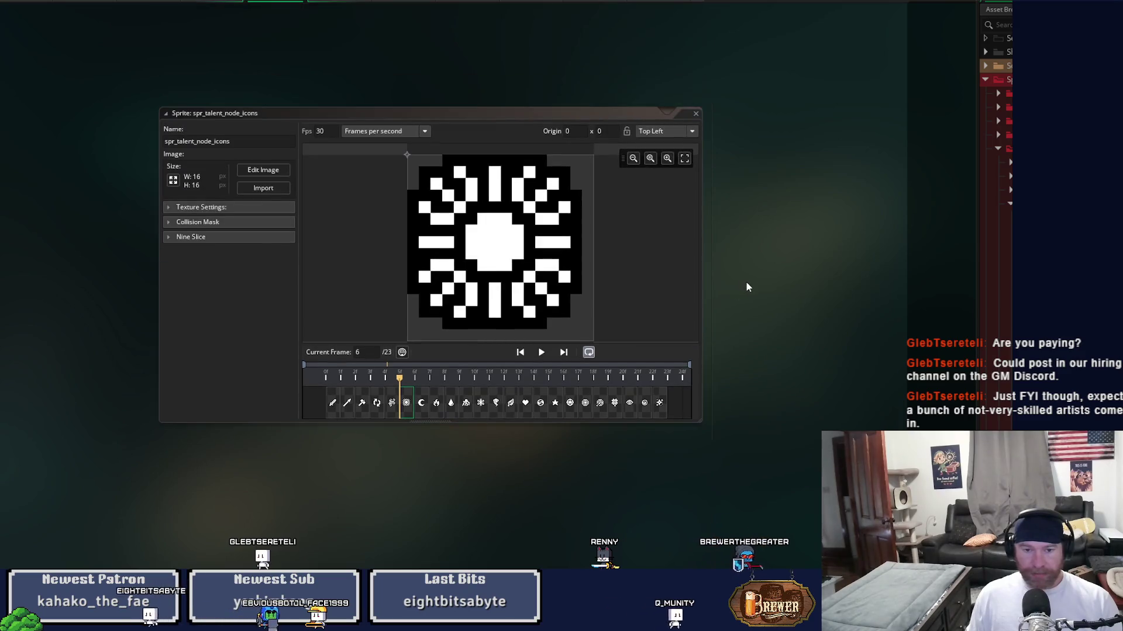
{"action": "left_click", "coordinate": [436, 404]}
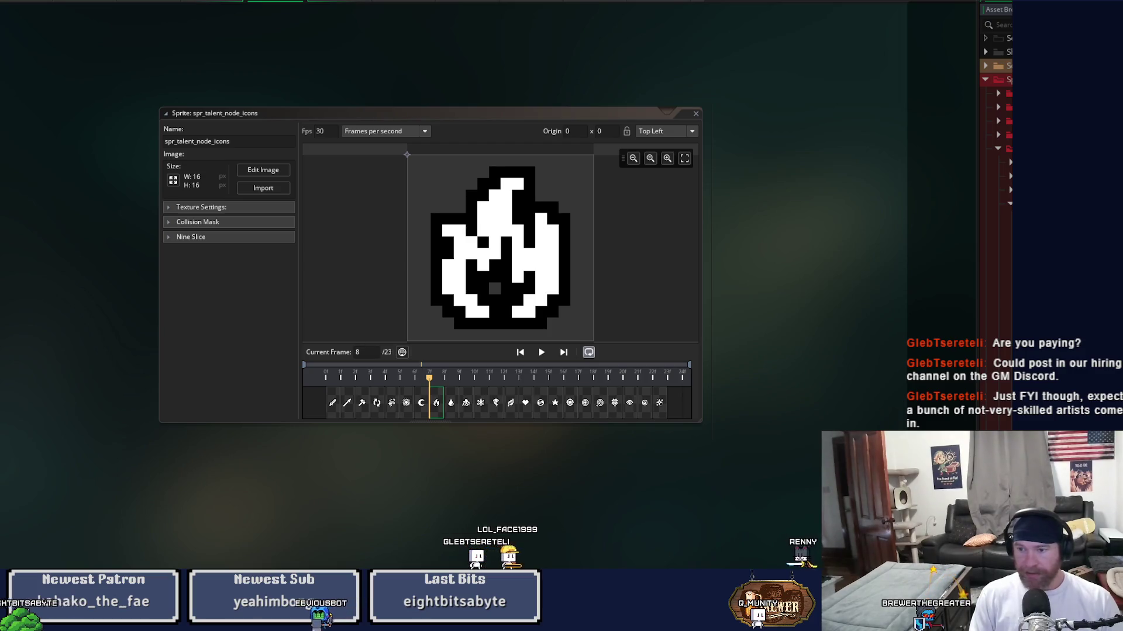
{"action": "double_click", "coordinate": [1007, 135]}
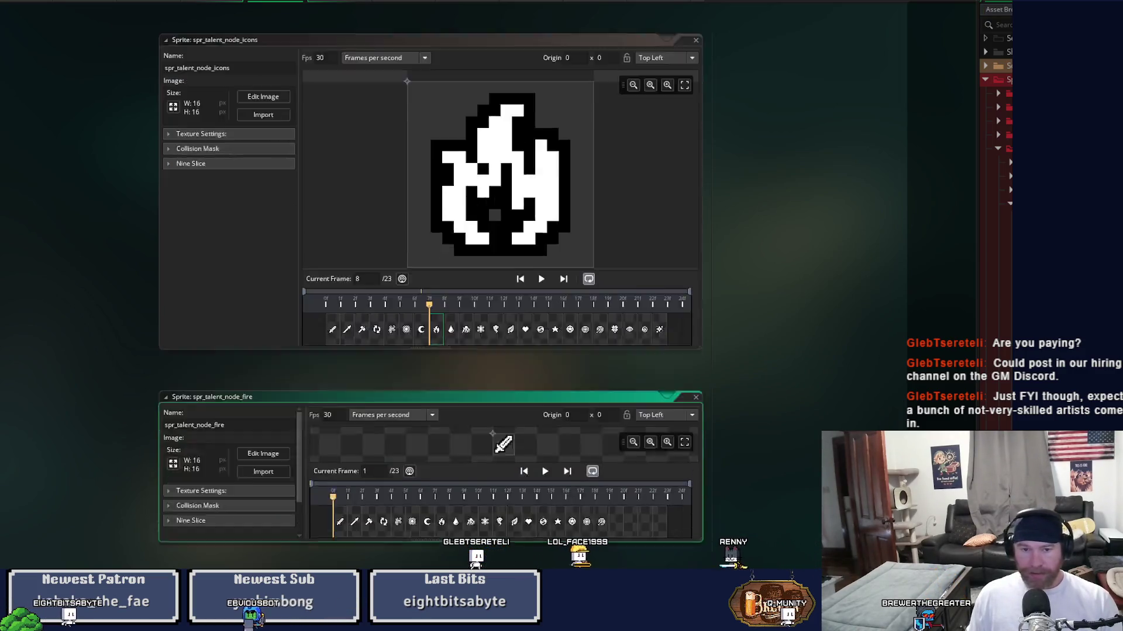
Delete every frame of spr_talent_node_fire except the flame icon
{"action": "double_click", "coordinate": [565, 362]}
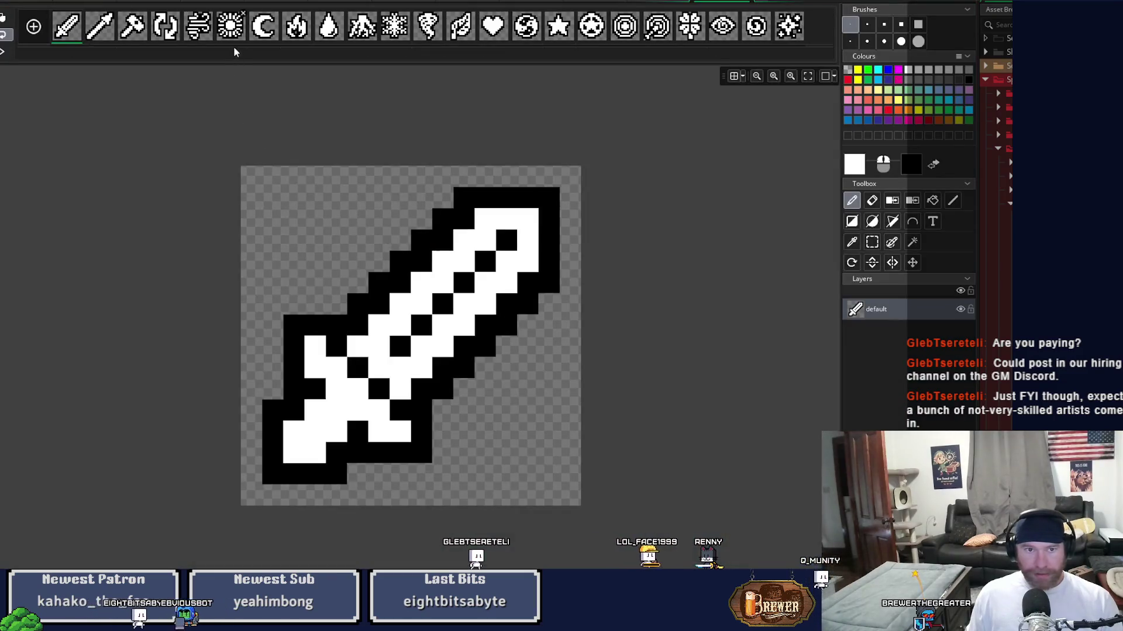
{"action": "left_click", "coordinate": [263, 26]}
{"action": "left_click", "coordinate": [68, 29], "text": "shift"}
{"action": "key", "text": "Delete"}
{"action": "key", "text": "Return"}
{"action": "left_click", "coordinate": [101, 39]}
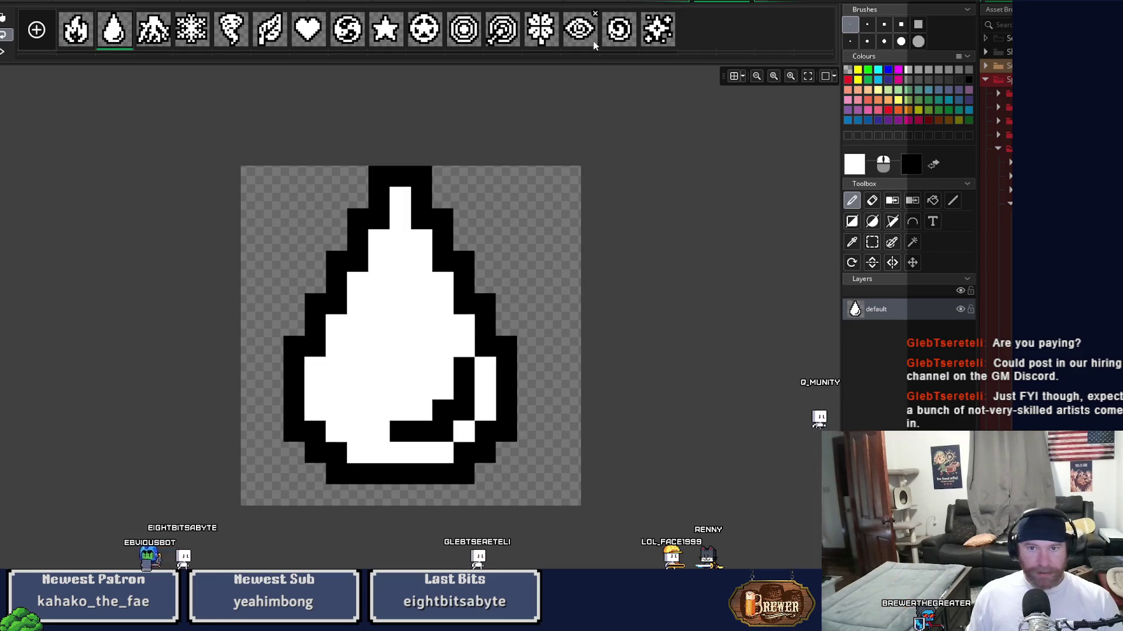
{"action": "left_click", "coordinate": [657, 32], "text": "shift"}
{"action": "key", "text": "Delete"}
{"action": "key", "text": "Return"}
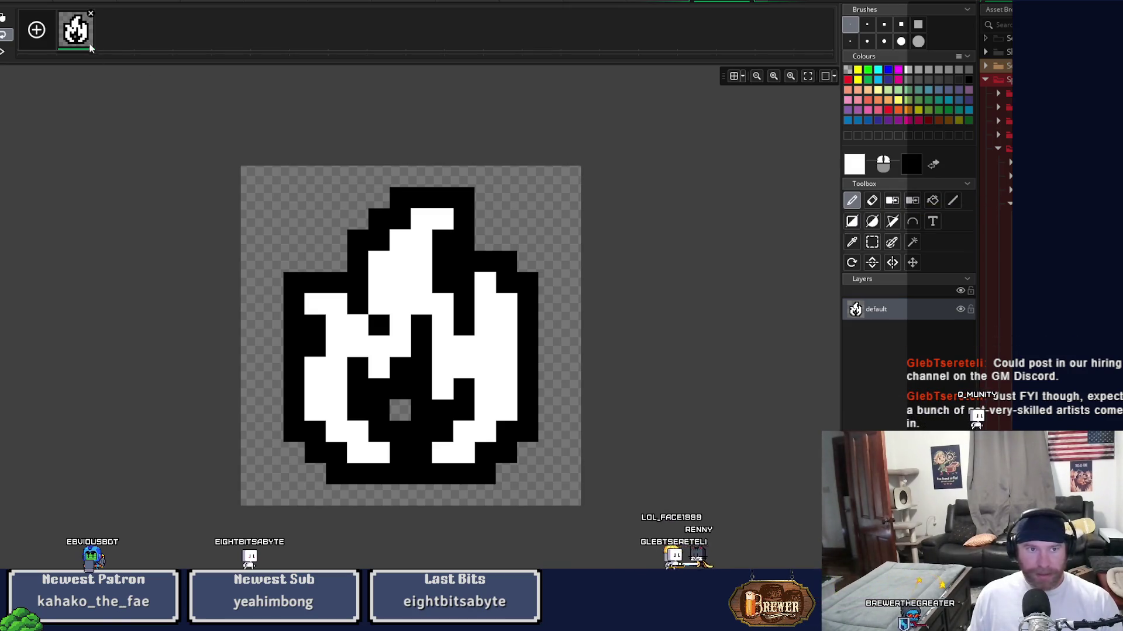
Duplicate the flame frame, erase its white, fill outline and stray pixel yellow, then collapse the window
{"action": "key", "text": "ctrl+d"}
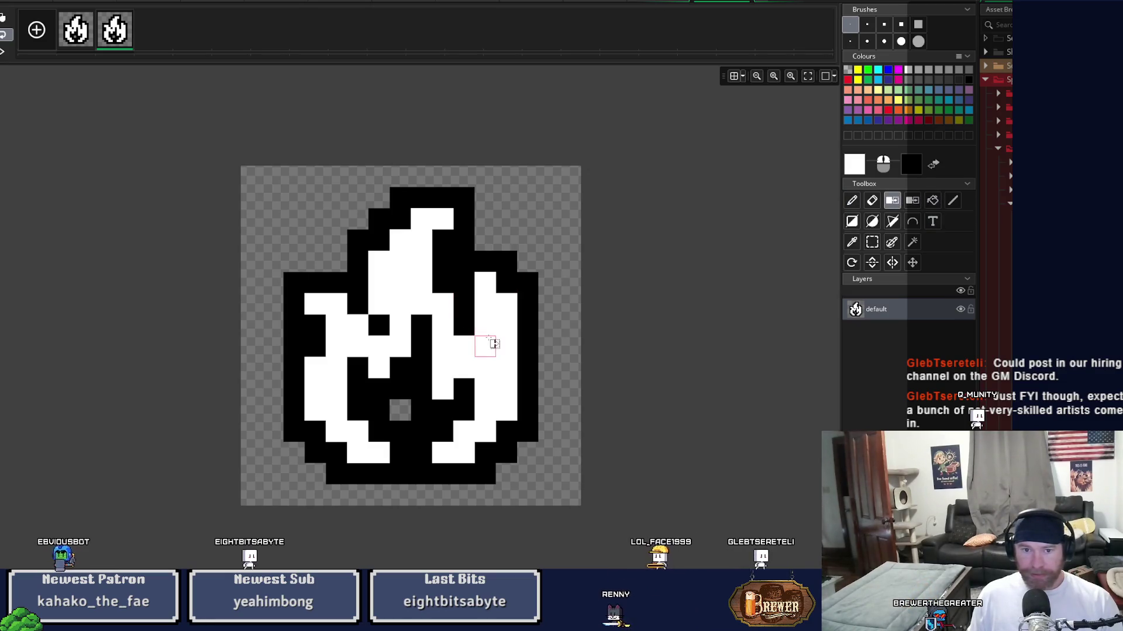
{"action": "left_click", "coordinate": [489, 343]}
{"action": "left_click", "coordinate": [930, 202]}
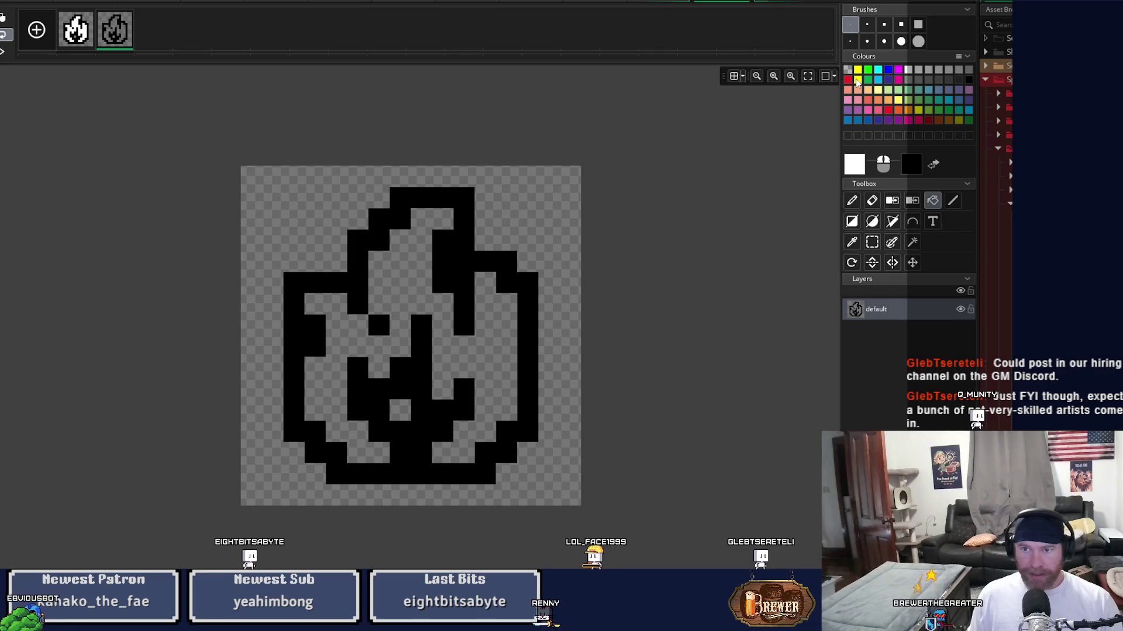
{"action": "left_click", "coordinate": [452, 265]}
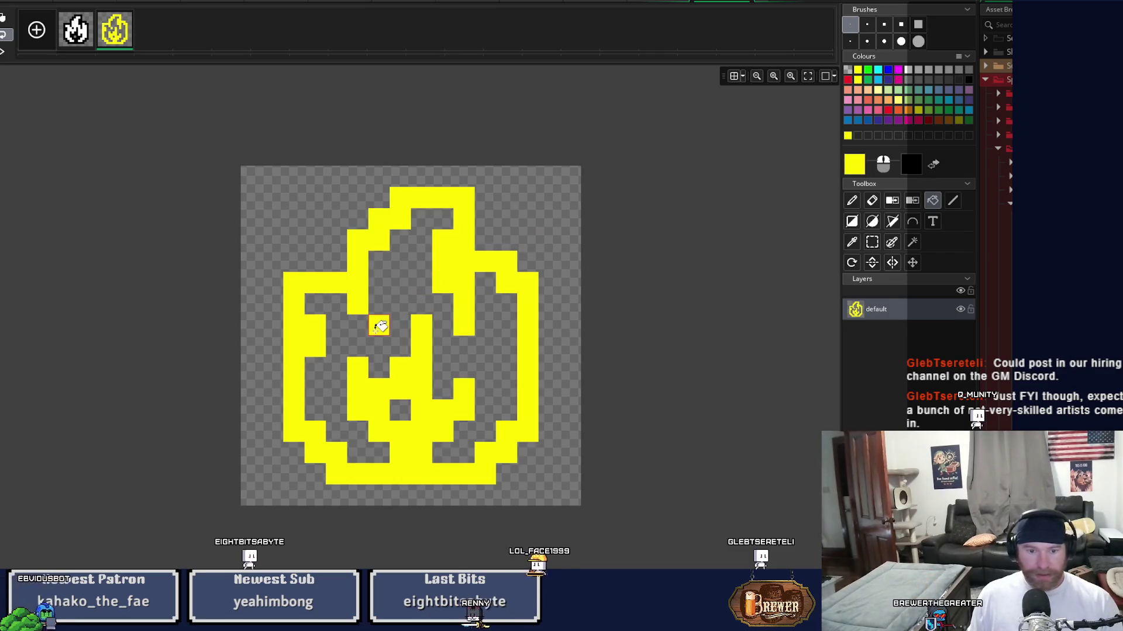
{"action": "left_click", "coordinate": [379, 325]}
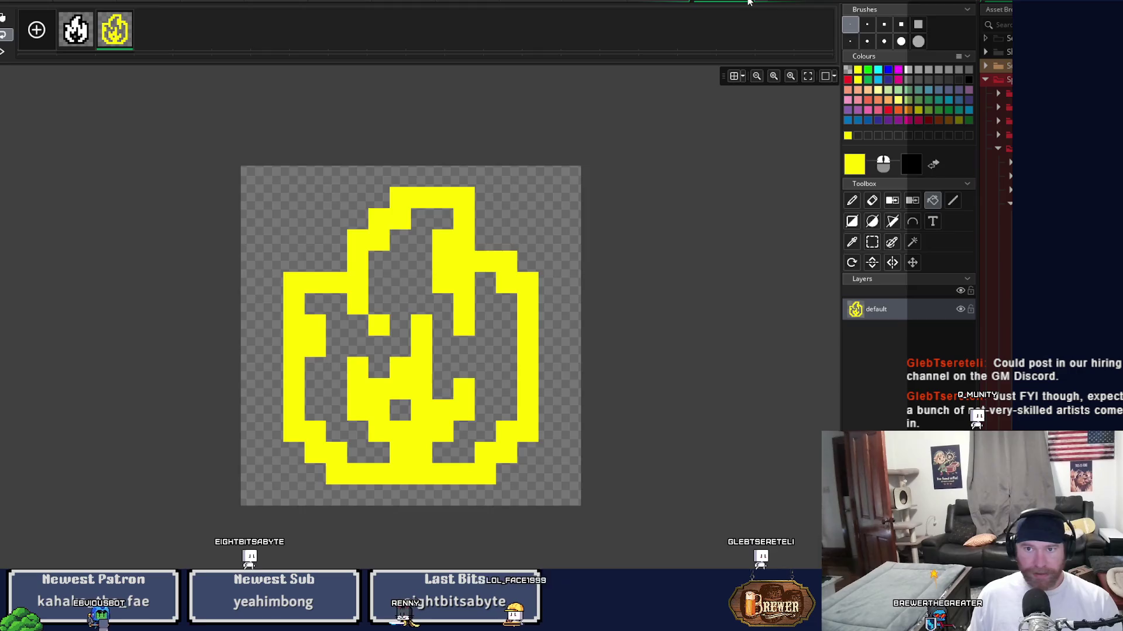
{"action": "left_click", "coordinate": [749, 3]}
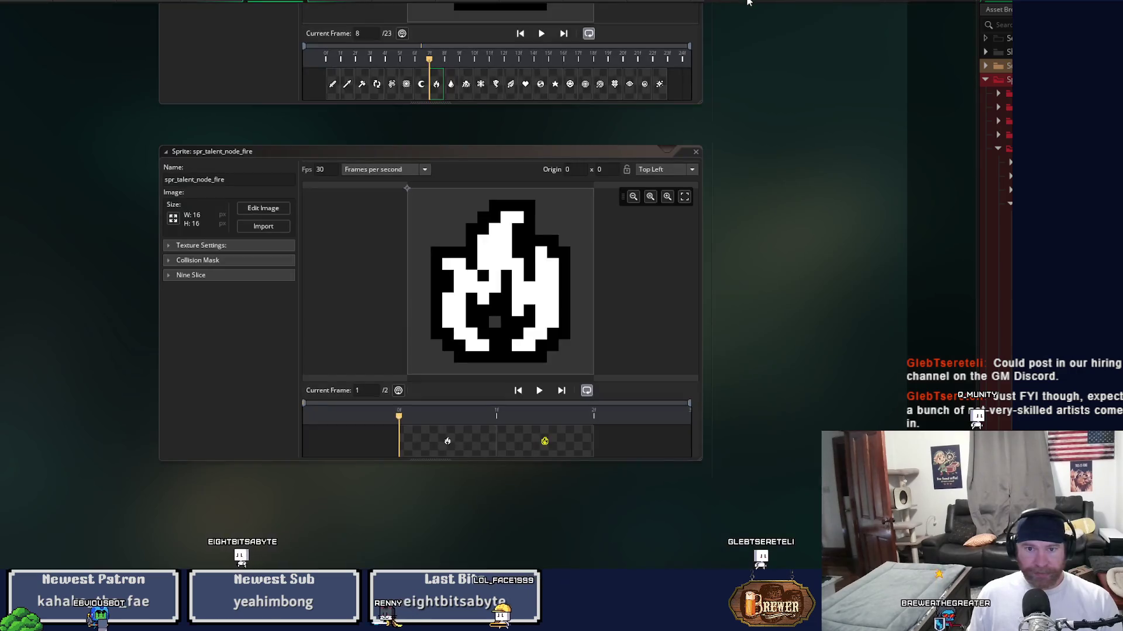
{"action": "double_click", "coordinate": [688, 151]}
{"action": "scroll", "coordinate": [803, 317], "scroll_direction": "up", "scroll_amount": 3}
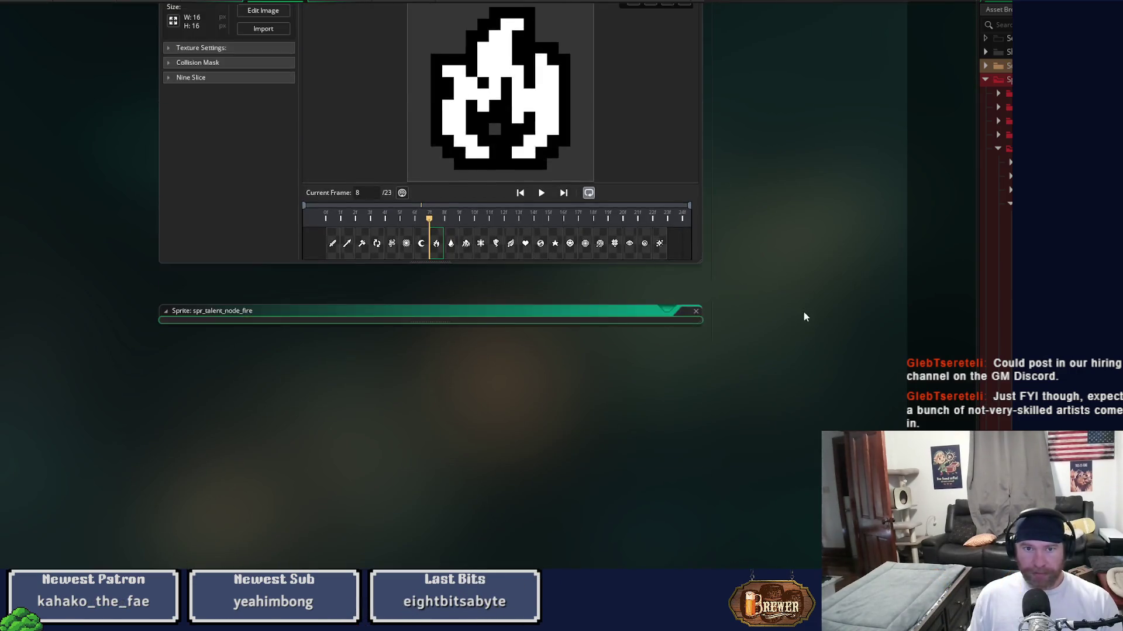
Close the fire sprite and delete every icon frame except the water droplet
{"action": "left_click", "coordinate": [696, 311]}
{"action": "left_click", "coordinate": [452, 373]}
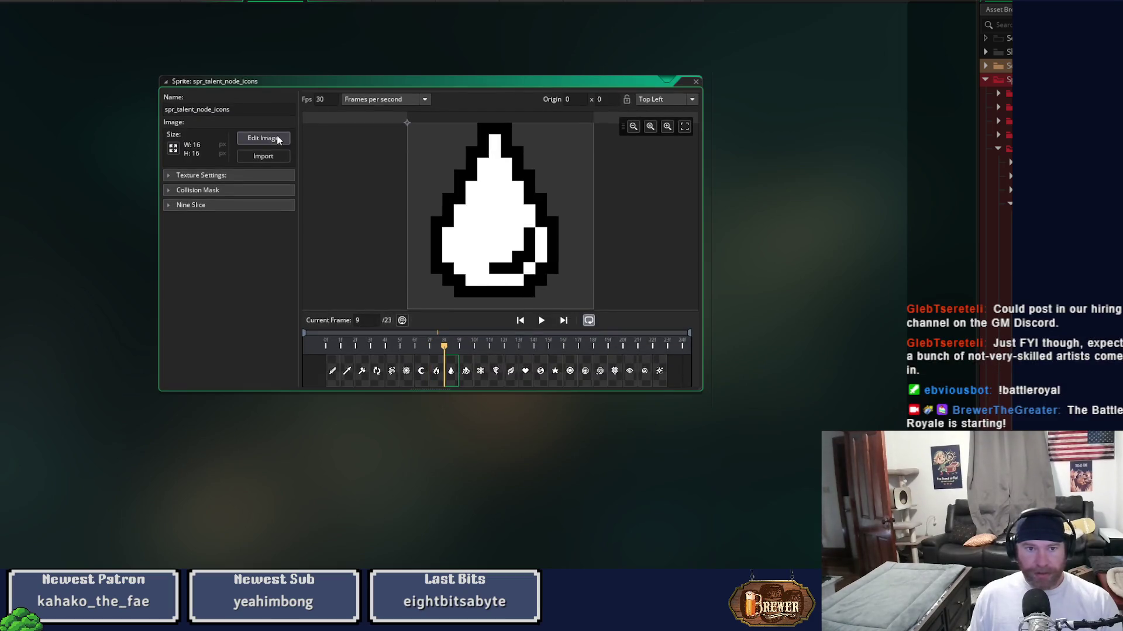
{"action": "left_click", "coordinate": [278, 139]}
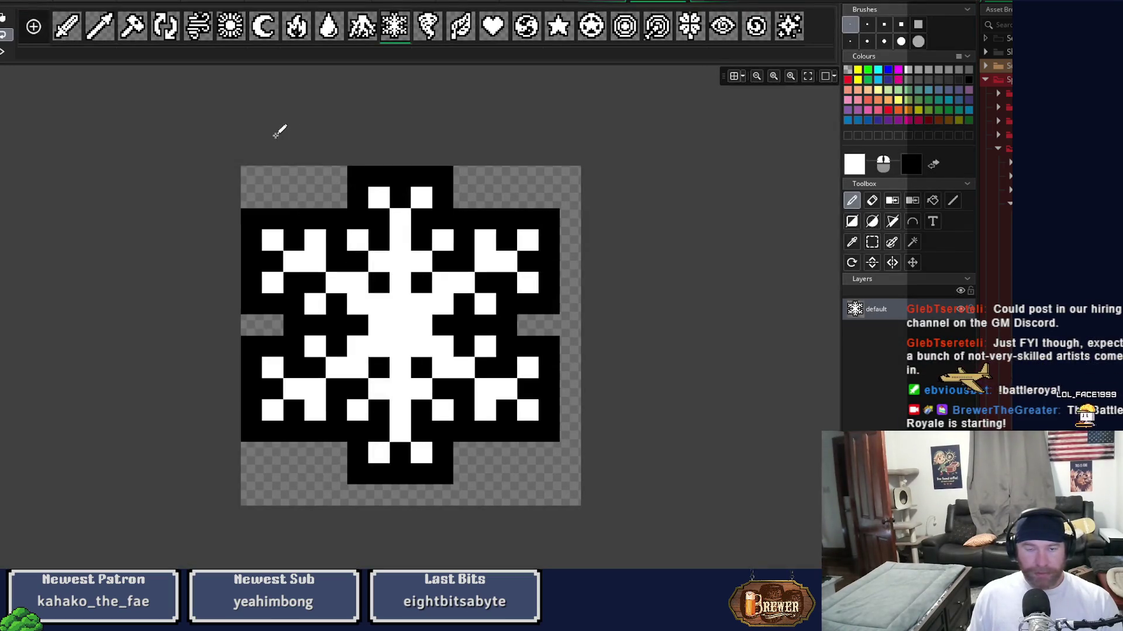
{"action": "left_click", "coordinate": [296, 26]}
{"action": "left_click", "coordinate": [69, 32], "text": "shift"}
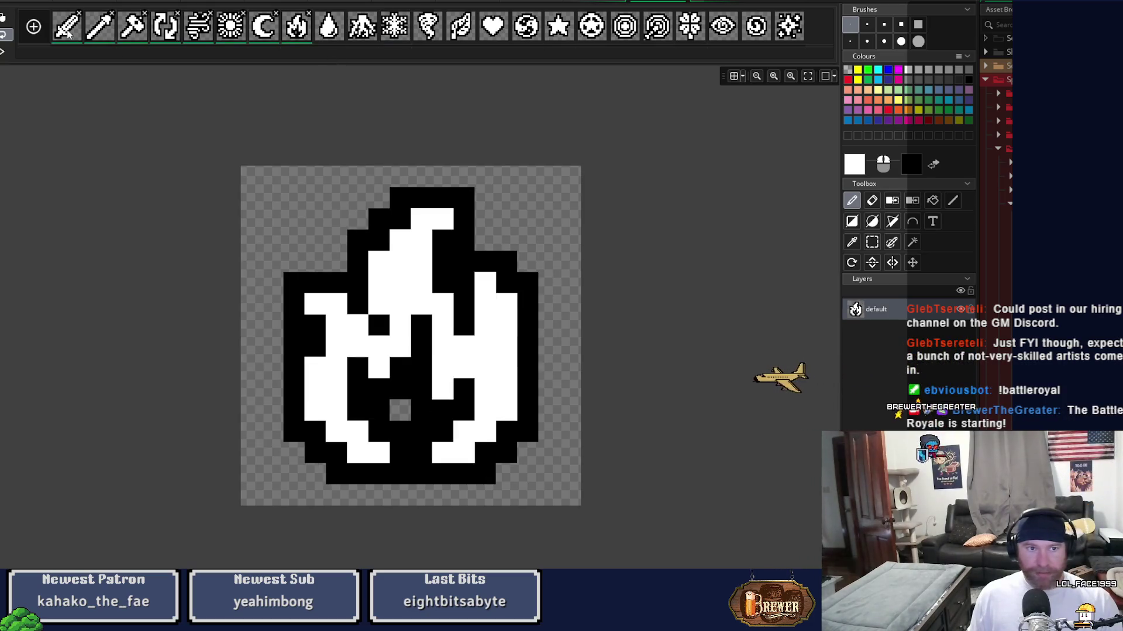
{"action": "key", "text": "Delete"}
{"action": "key", "text": "Return"}
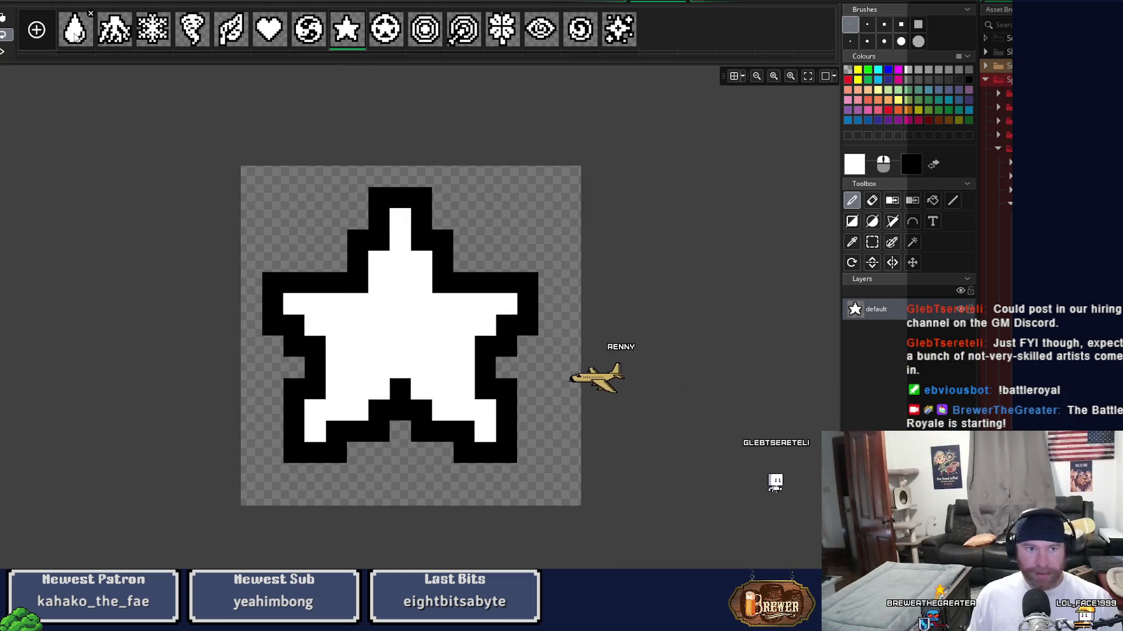
{"action": "left_click", "coordinate": [615, 34], "text": "shift"}
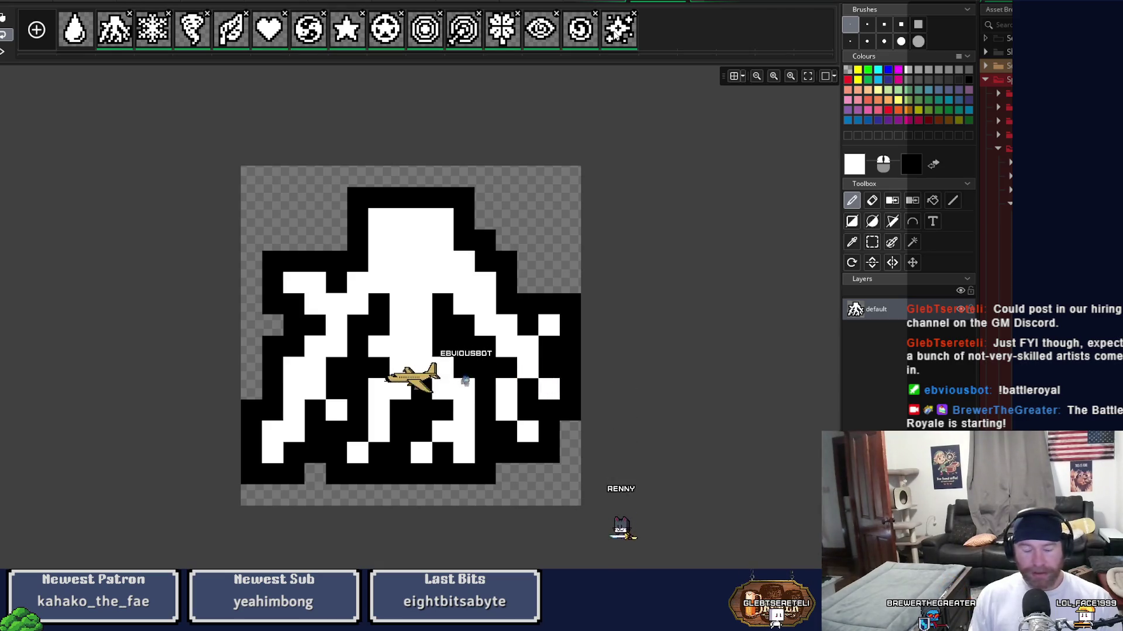
{"action": "key", "text": "Delete"}
{"action": "key", "text": "Return"}
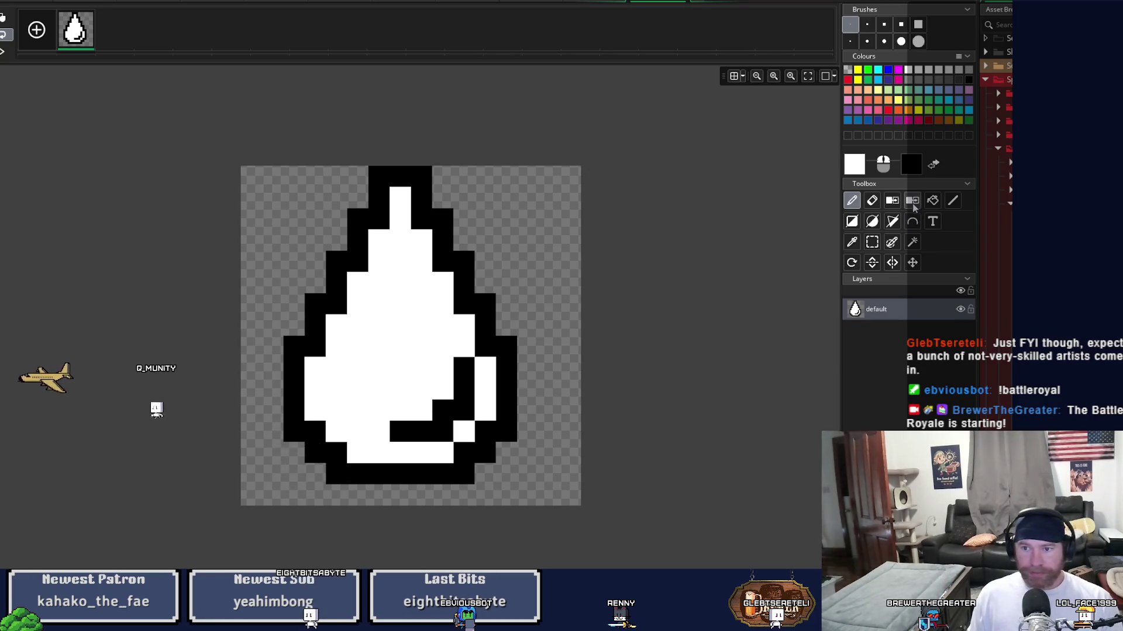
Duplicate the droplet frame, erase the copy's white interior, fill its outline yellow, and close
{"action": "left_click", "coordinate": [417, 331]}
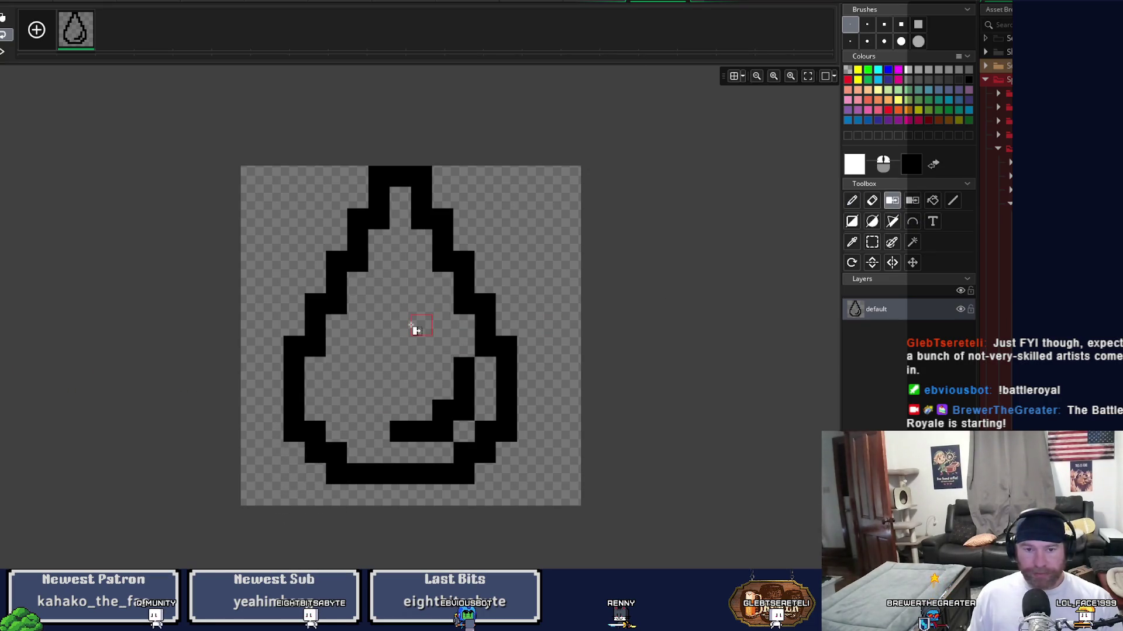
{"action": "left_click", "coordinate": [933, 201]}
{"action": "left_click", "coordinate": [858, 70]}
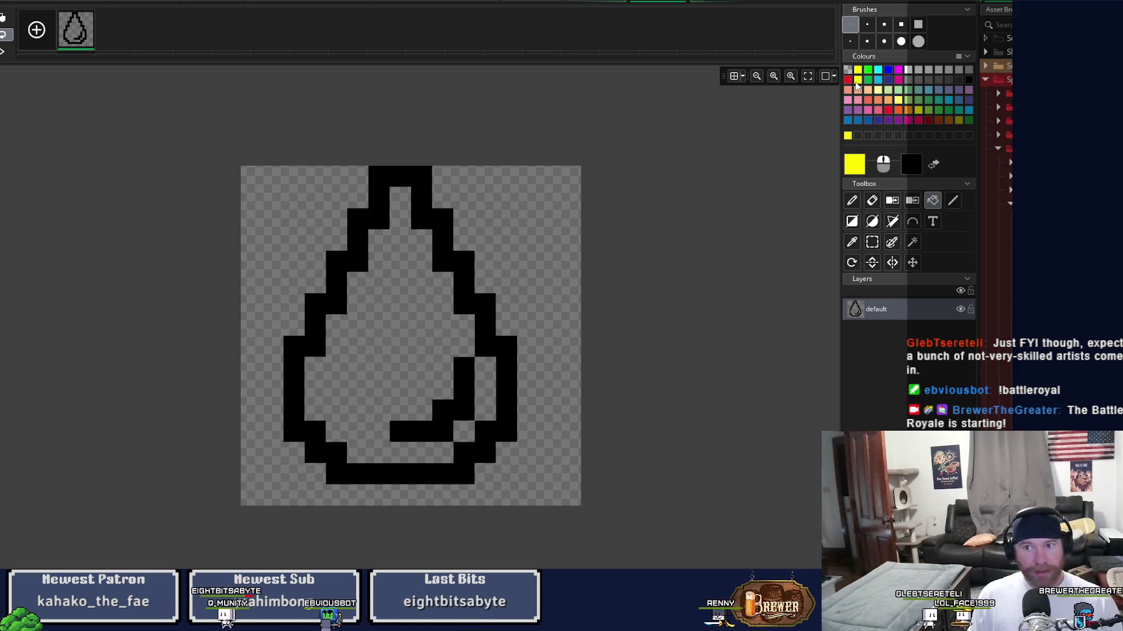
{"action": "key", "text": "ctrl+z"}
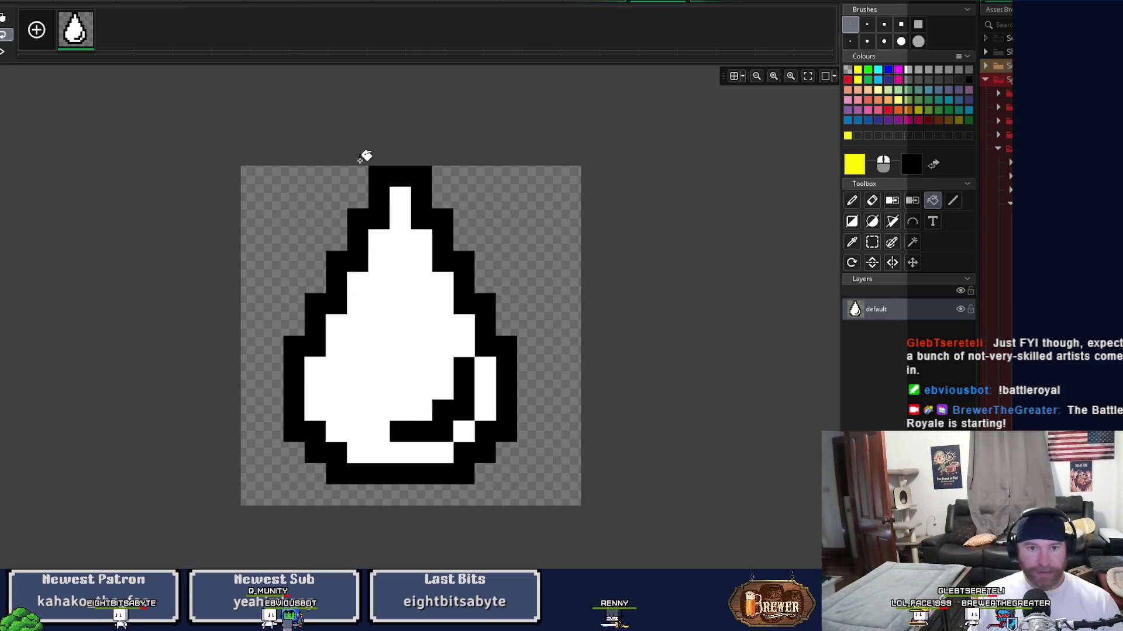
{"action": "key", "text": "ctrl+d"}
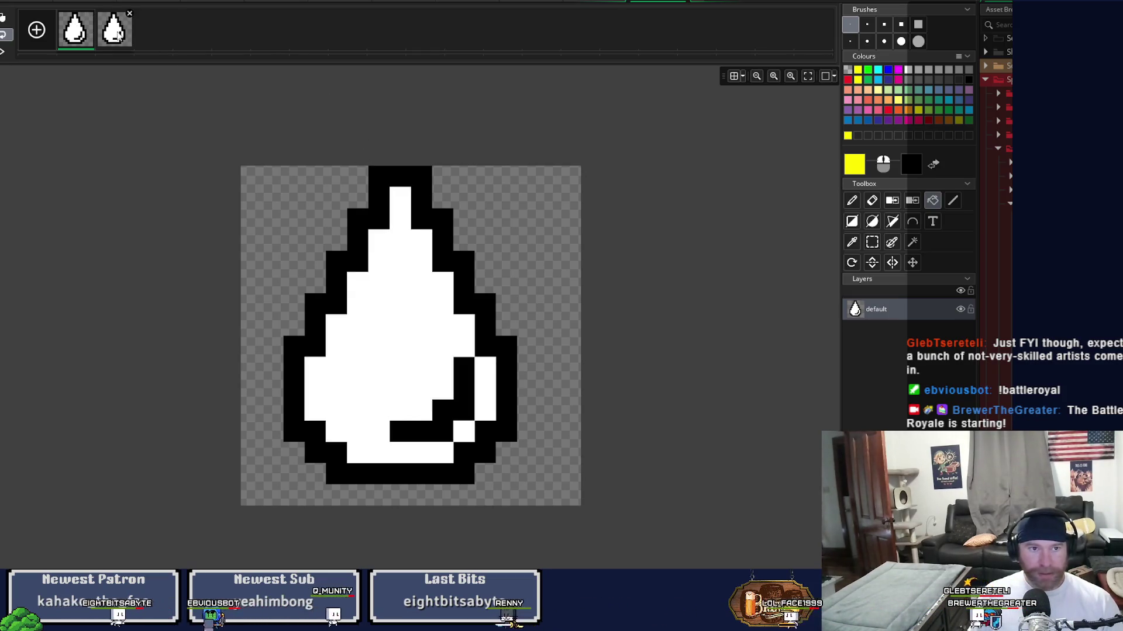
{"action": "left_click", "coordinate": [891, 201]}
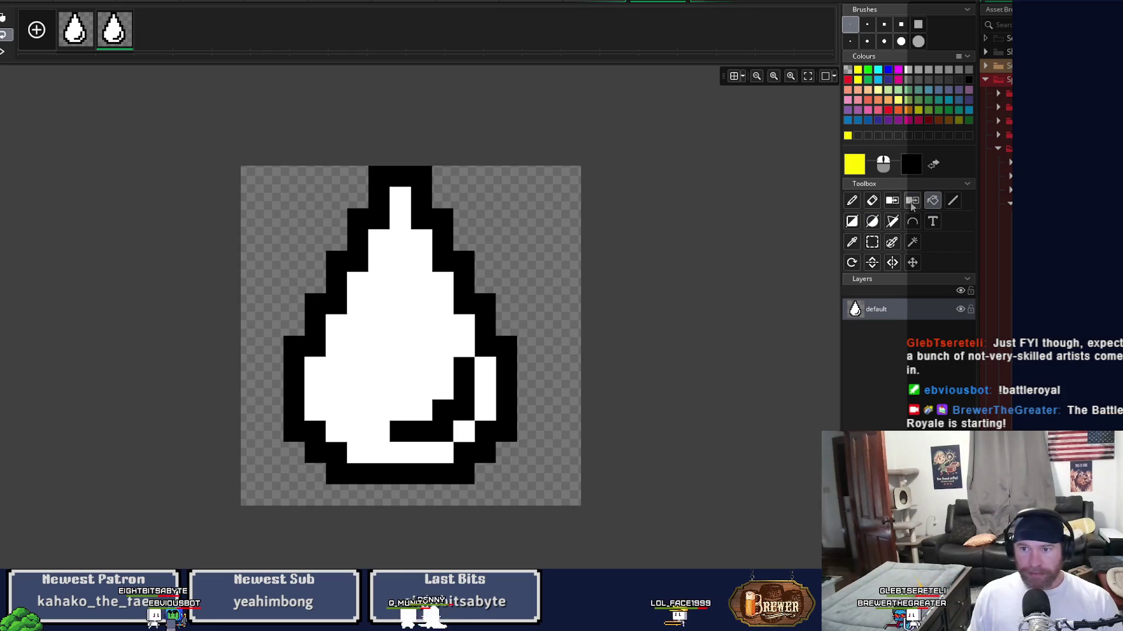
{"action": "left_click", "coordinate": [438, 303]}
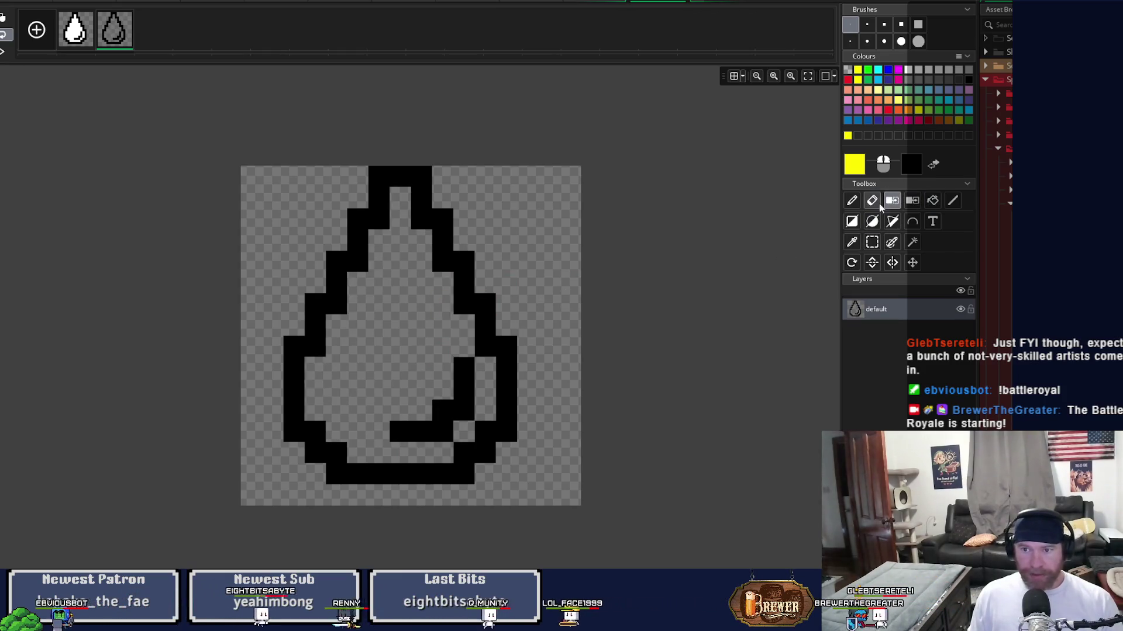
{"action": "left_click", "coordinate": [489, 334]}
{"action": "left_click", "coordinate": [468, 374]}
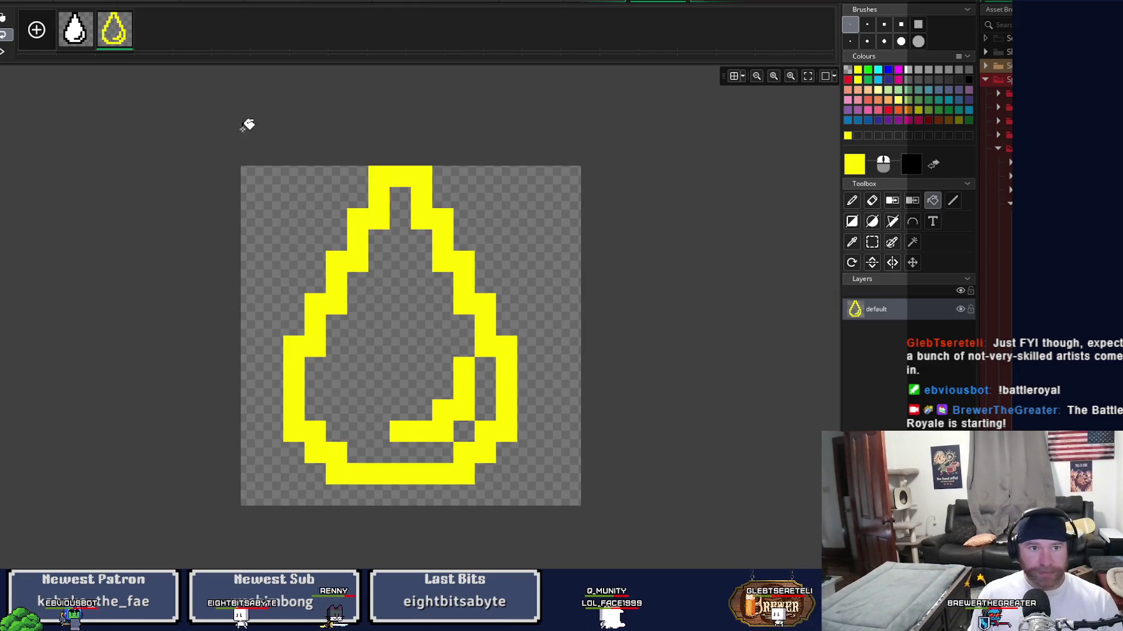
{"action": "left_click", "coordinate": [686, 1]}
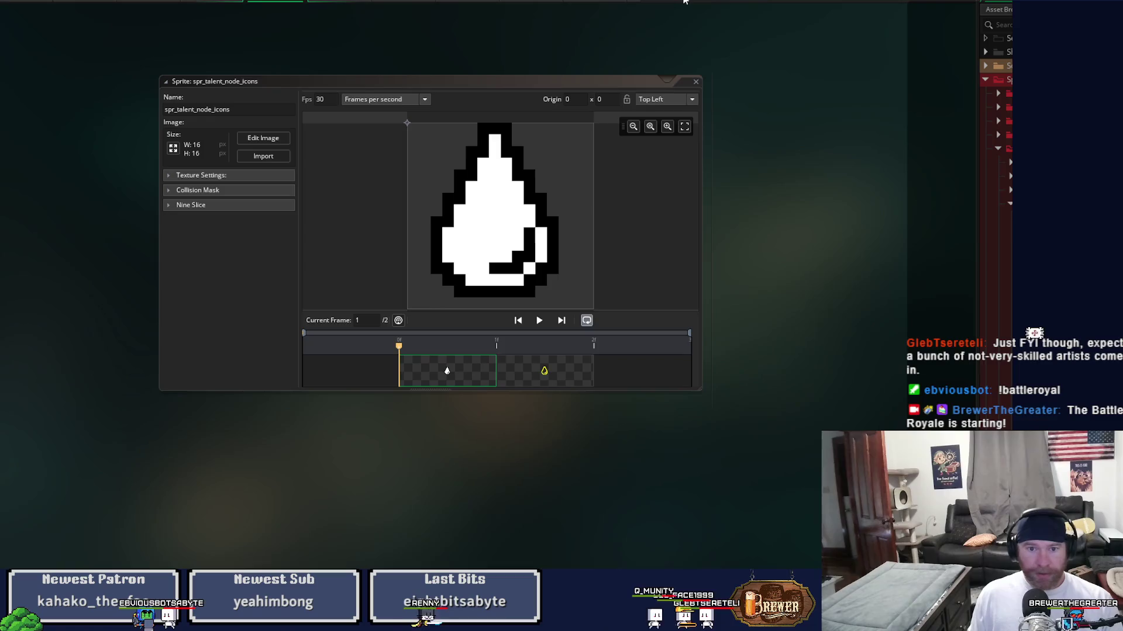
{"action": "left_click", "coordinate": [676, 81]}
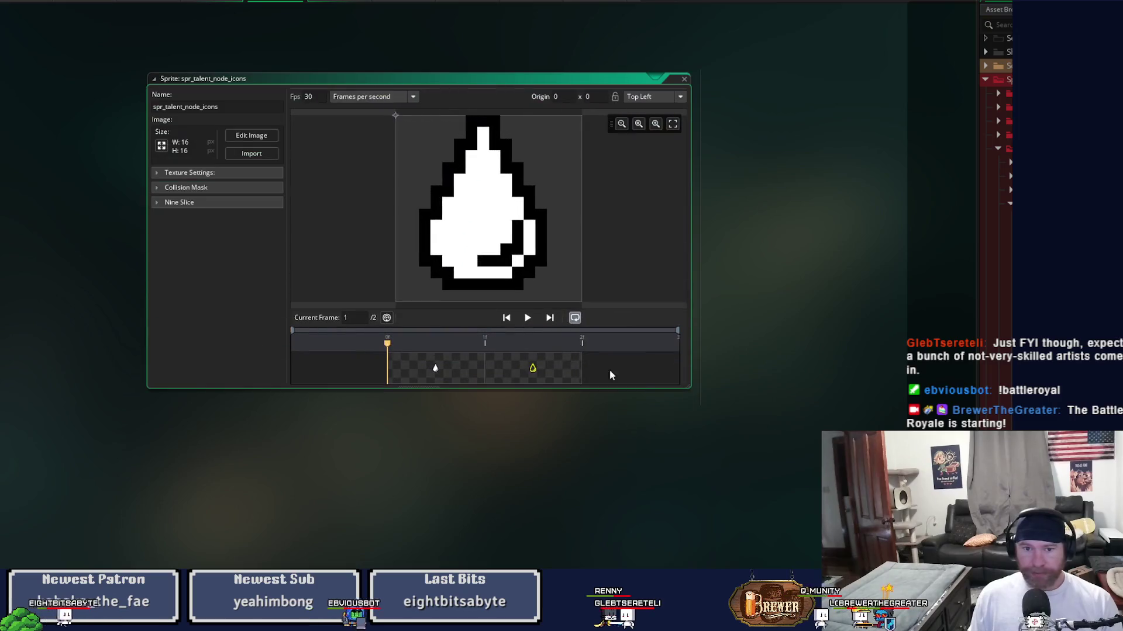
{"action": "left_click", "coordinate": [684, 80]}
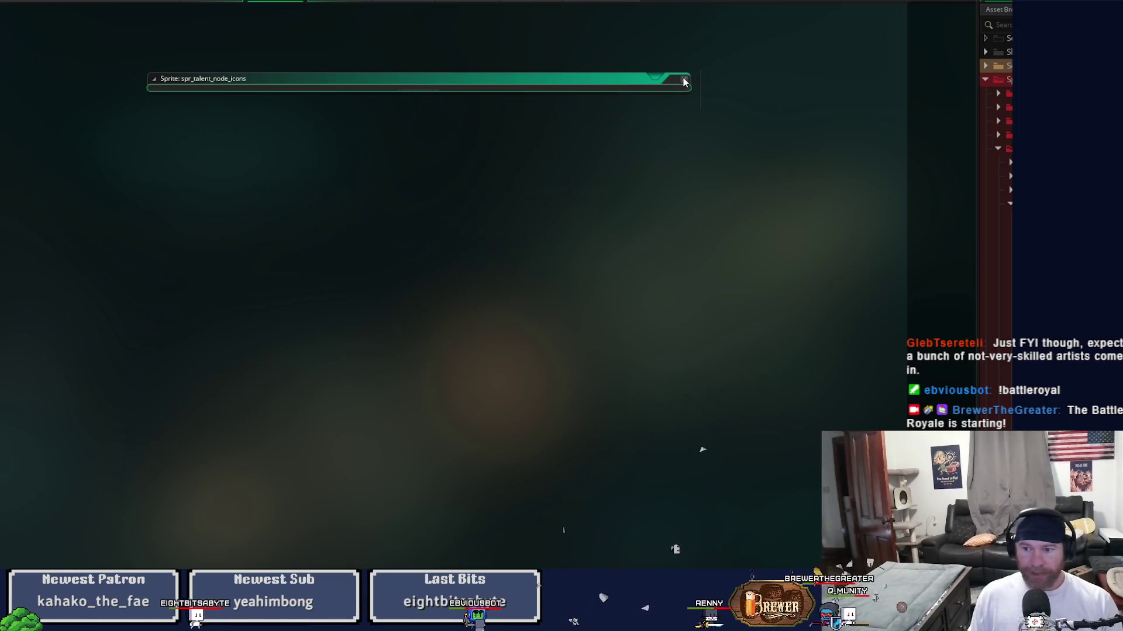
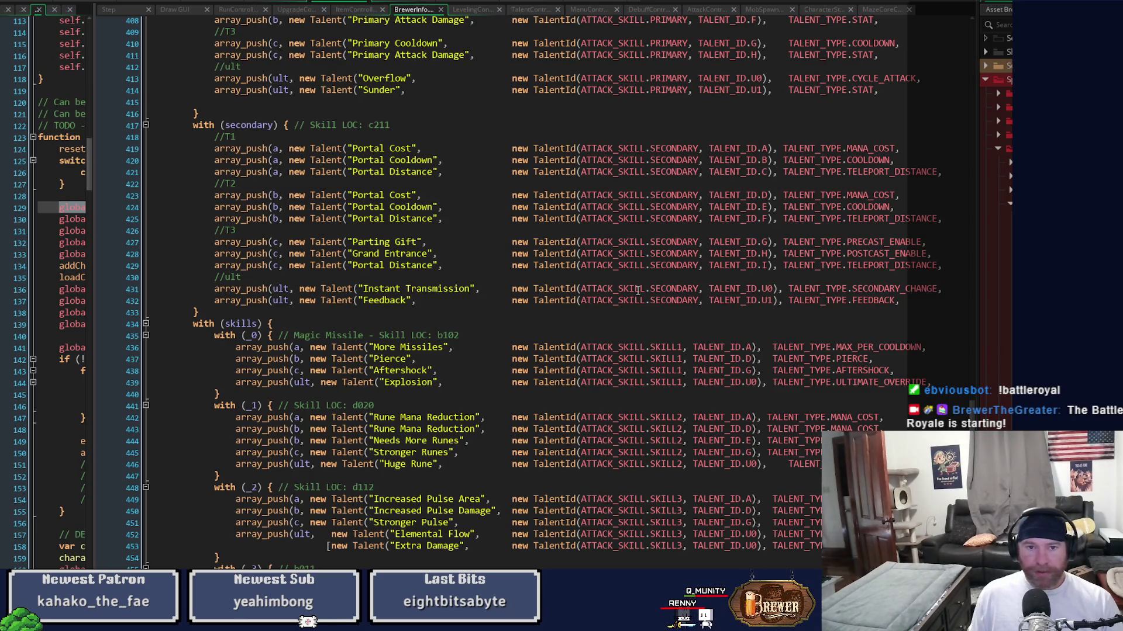
Change line 402's sprite from spr_talent_nodes_P, 1 to spr_talent_node_cycle, 0, then run the game
{"action": "scroll", "coordinate": [639, 286], "scroll_direction": "up", "scroll_amount": 5}
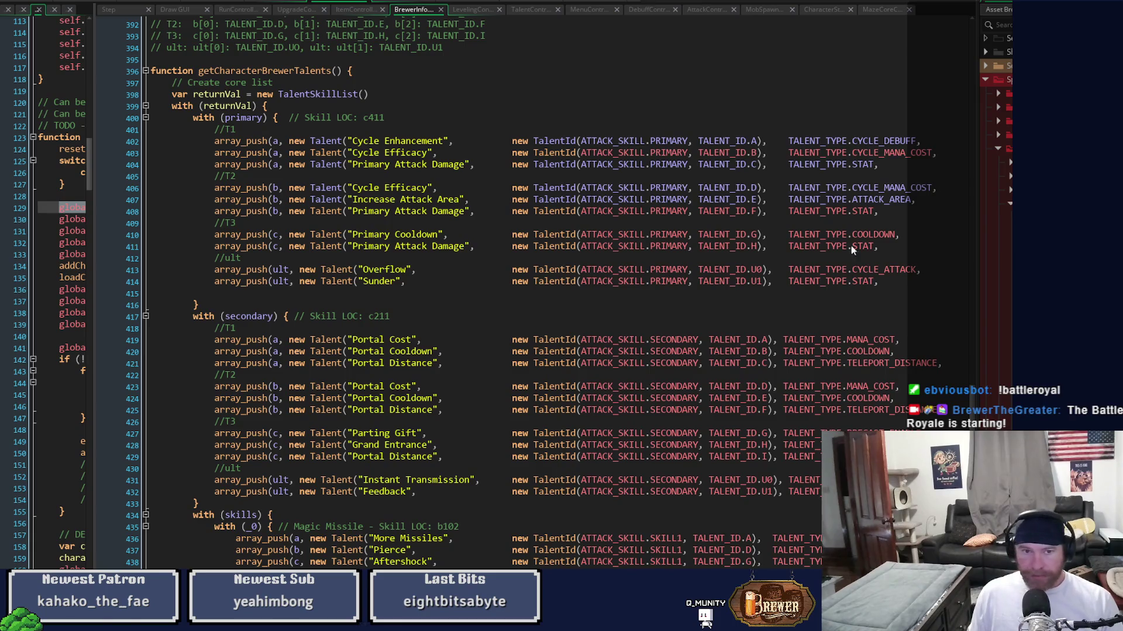
{"action": "left_click", "coordinate": [391, 141]}
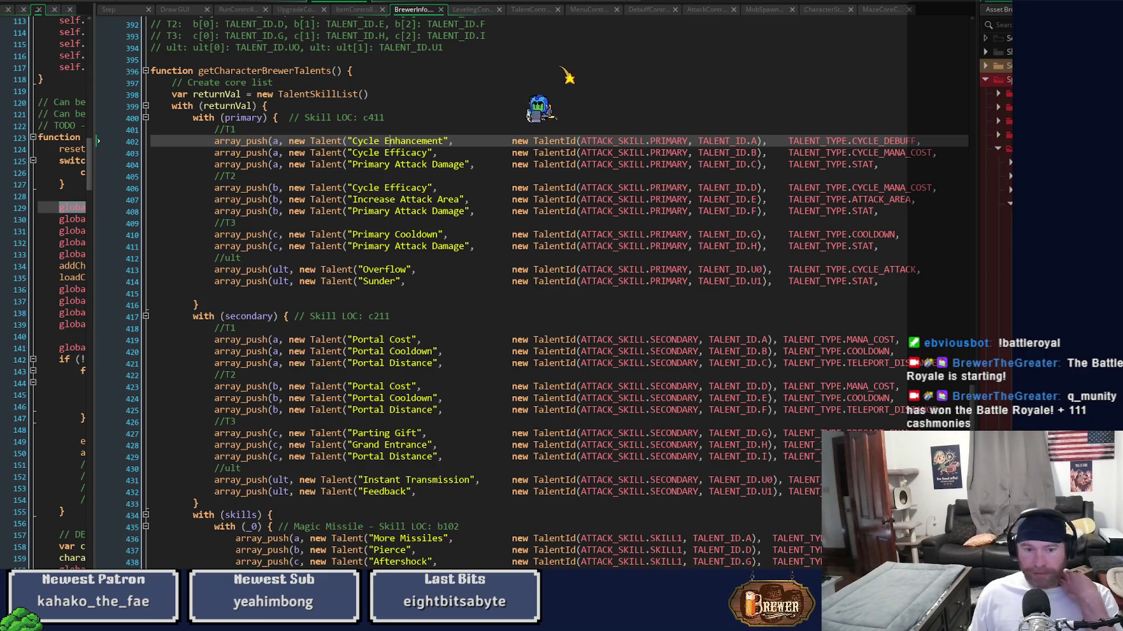
{"action": "scroll", "coordinate": [526, 292], "scroll_direction": "right", "scroll_amount": 10}
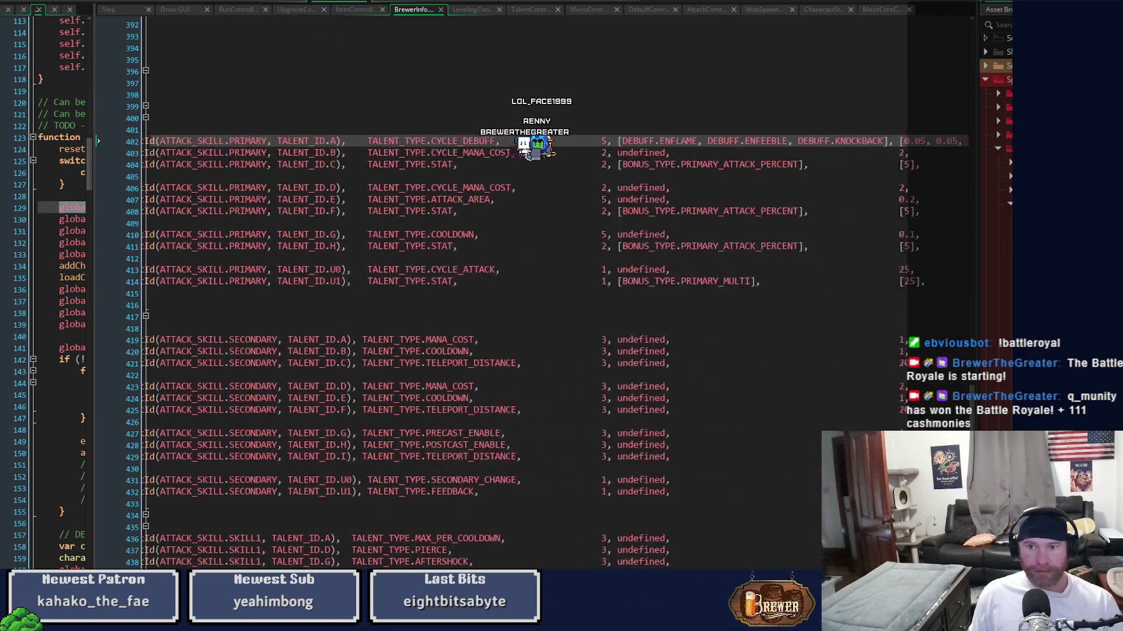
{"action": "scroll", "coordinate": [585, 332], "scroll_direction": "right", "scroll_amount": 7}
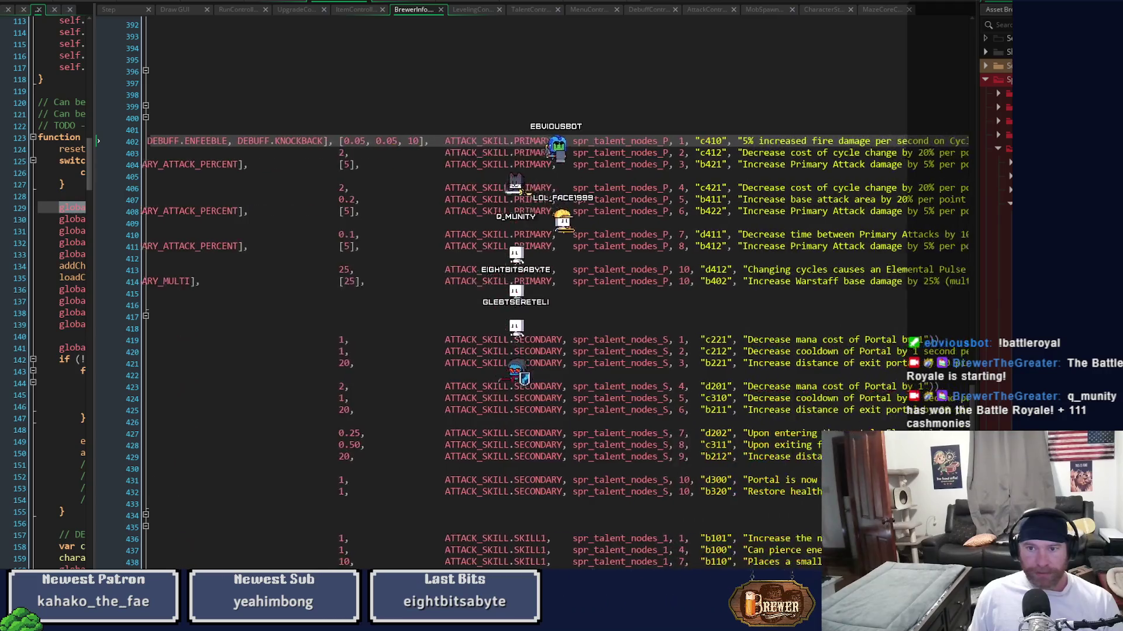
{"action": "scroll", "coordinate": [584, 332], "scroll_direction": "right", "scroll_amount": 1}
{"action": "mouse_move", "coordinate": [499, 141]}
{"action": "left_click_drag", "start_coordinate": [499, 141], "coordinate": [595, 142]}
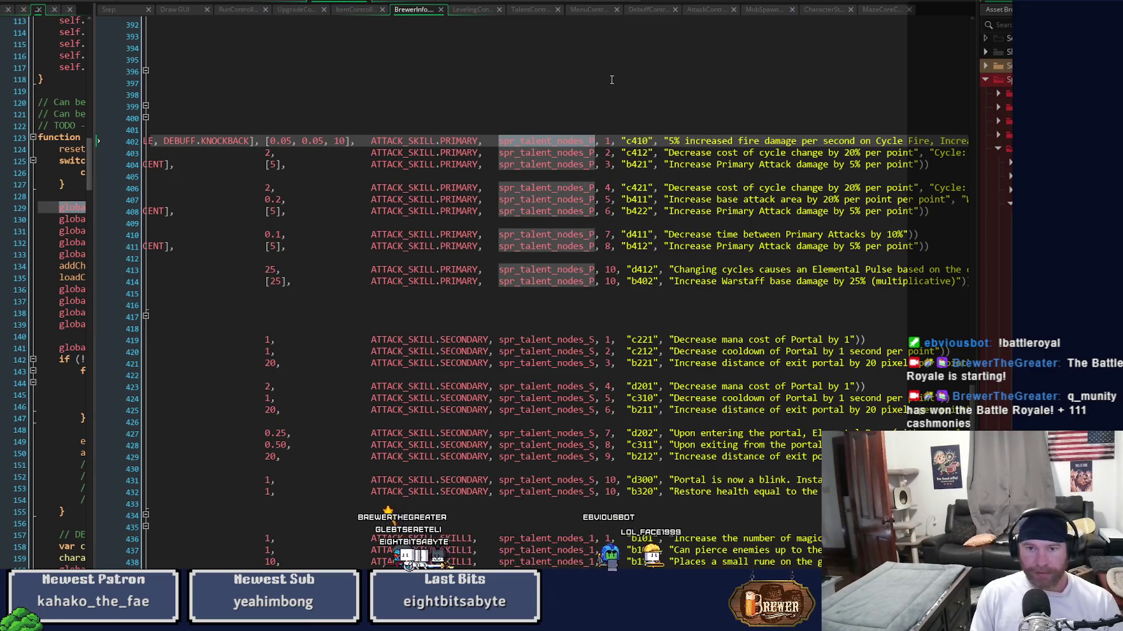
{"action": "key", "text": "Escape"}
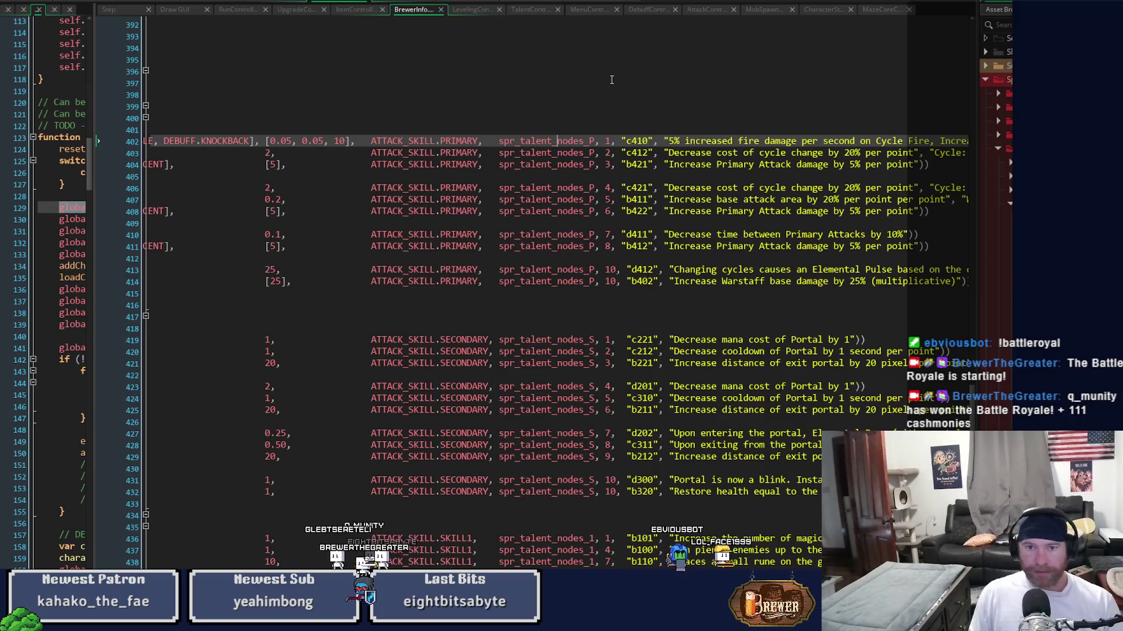
{"action": "key", "text": "BackSpace"}
{"action": "key", "text": "BackSpace"}
{"action": "key", "text": "BackSpace"}
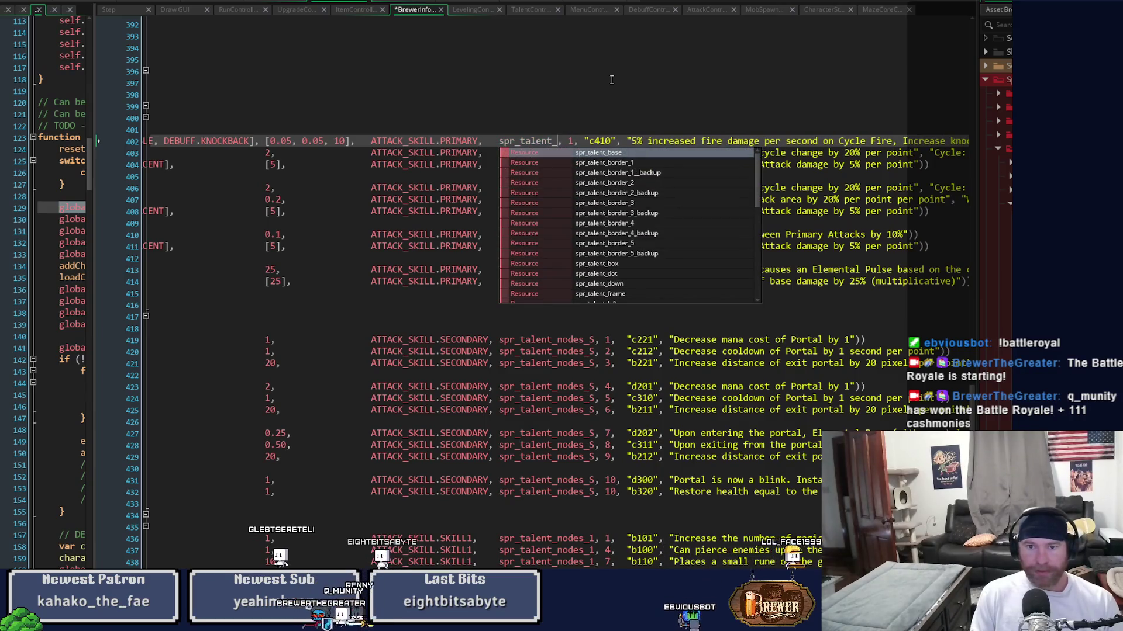
{"action": "type", "text": "c"}
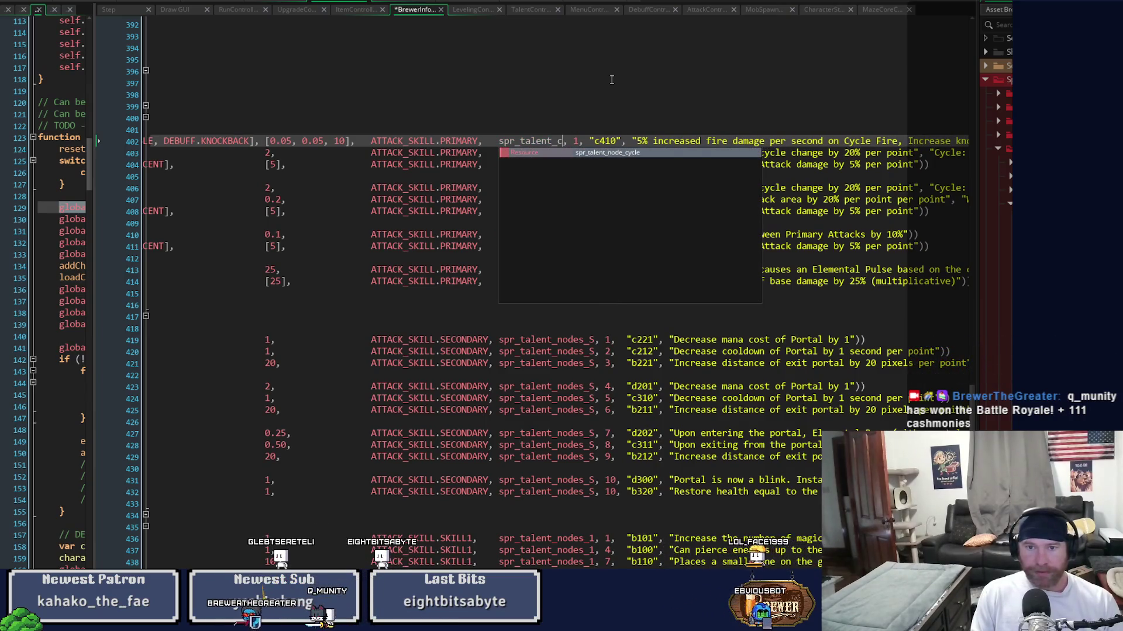
{"action": "key", "text": "Return"}
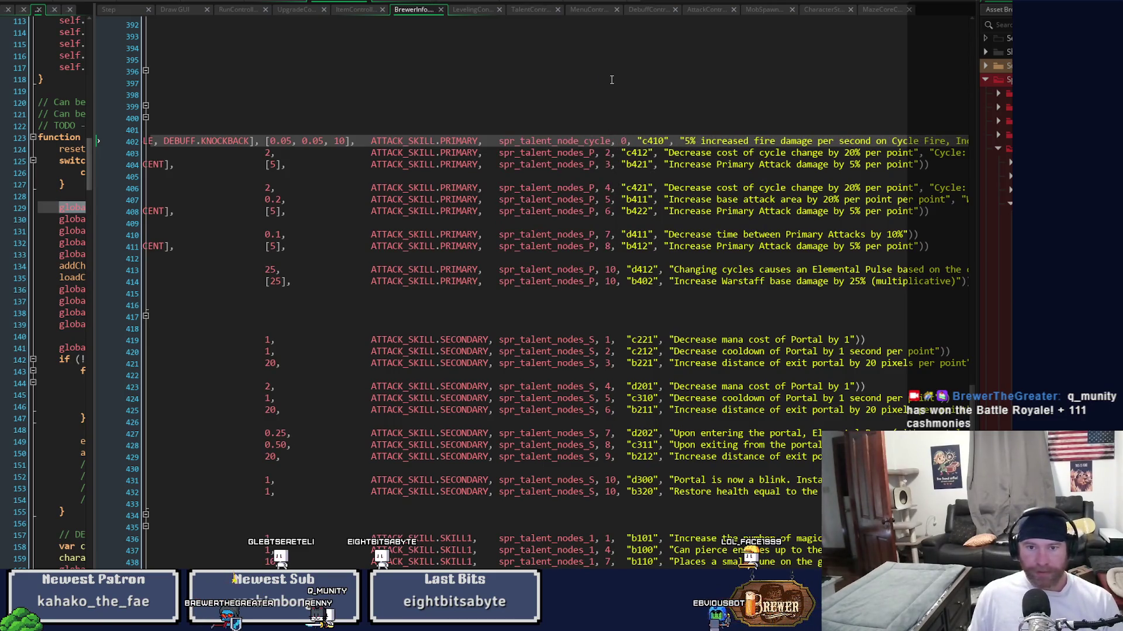
{"action": "key", "text": "F6"}
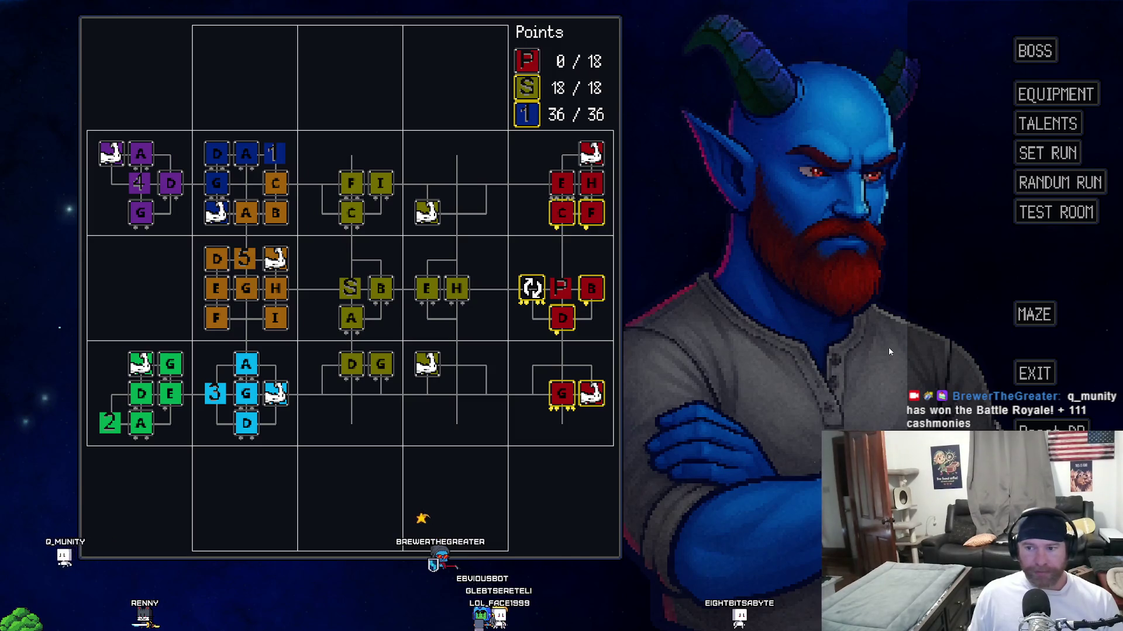
Exit the running game, widen the right code pane, and bring up the Brewer script
{"action": "left_click", "coordinate": [1030, 372]}
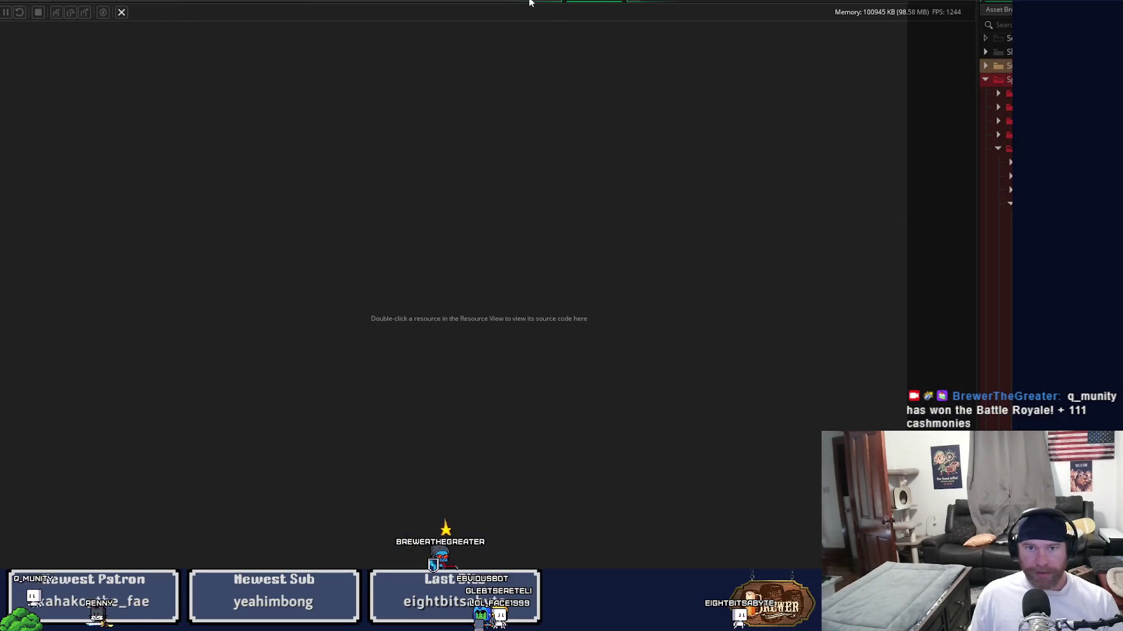
{"action": "left_click_drag", "start_coordinate": [417, 105], "coordinate": [331, 105]}
{"action": "left_click", "coordinate": [785, 9]}
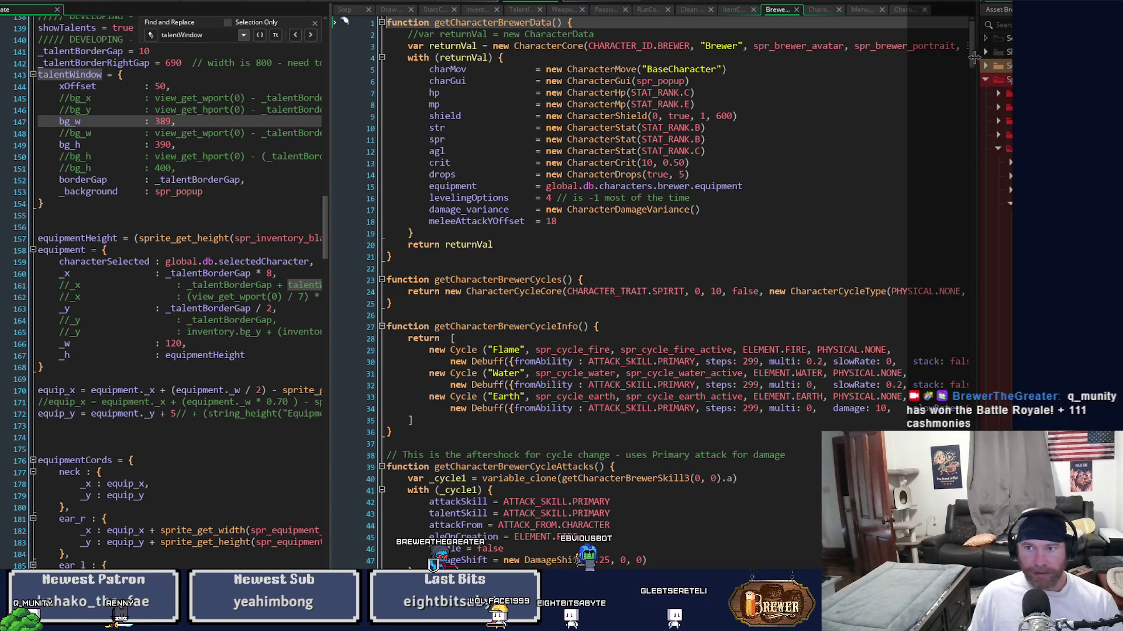
Copy 'spr_talent_node_cycle, 0,' from line 402
{"action": "scroll", "coordinate": [643, 292], "scroll_direction": "down", "scroll_amount": 20}
{"action": "scroll", "coordinate": [483, 520], "scroll_direction": "up", "scroll_amount": 5}
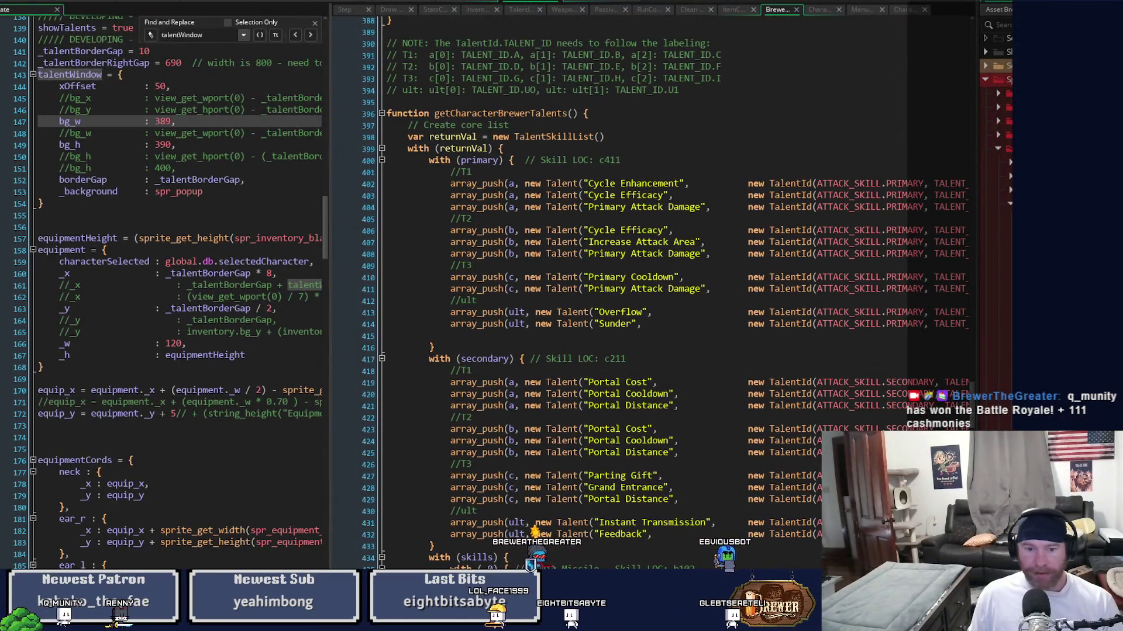
{"action": "scroll", "coordinate": [643, 293], "scroll_direction": "right", "scroll_amount": 10}
{"action": "scroll", "coordinate": [644, 293], "scroll_direction": "right", "scroll_amount": 10}
{"action": "scroll", "coordinate": [643, 293], "scroll_direction": "left", "scroll_amount": 20}
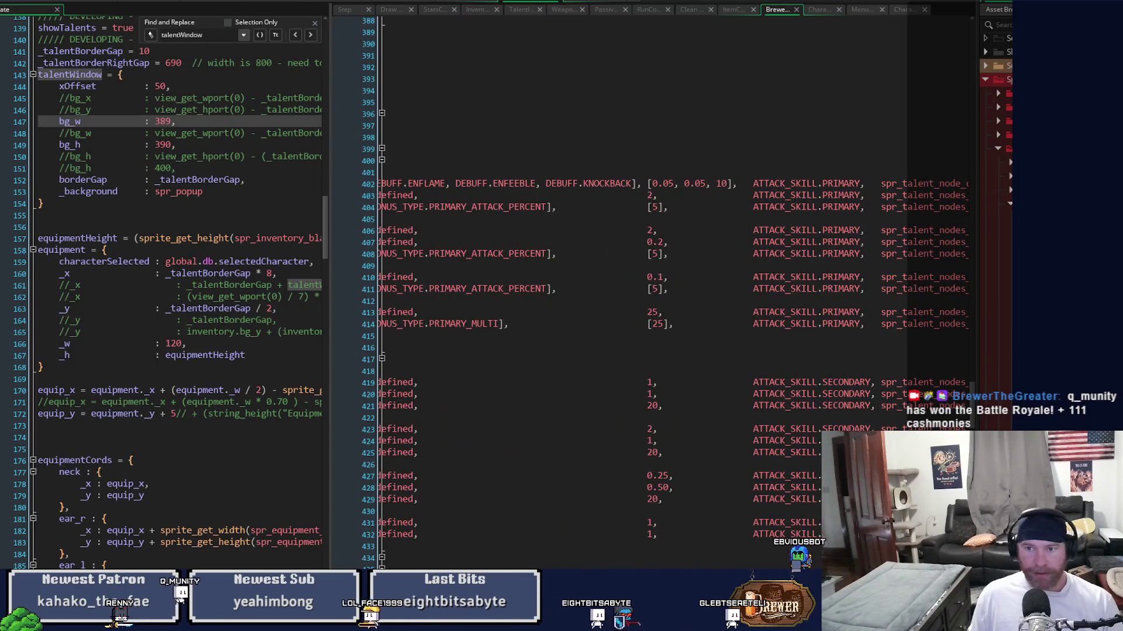
{"action": "scroll", "coordinate": [696, 247], "scroll_direction": "right", "scroll_amount": 5}
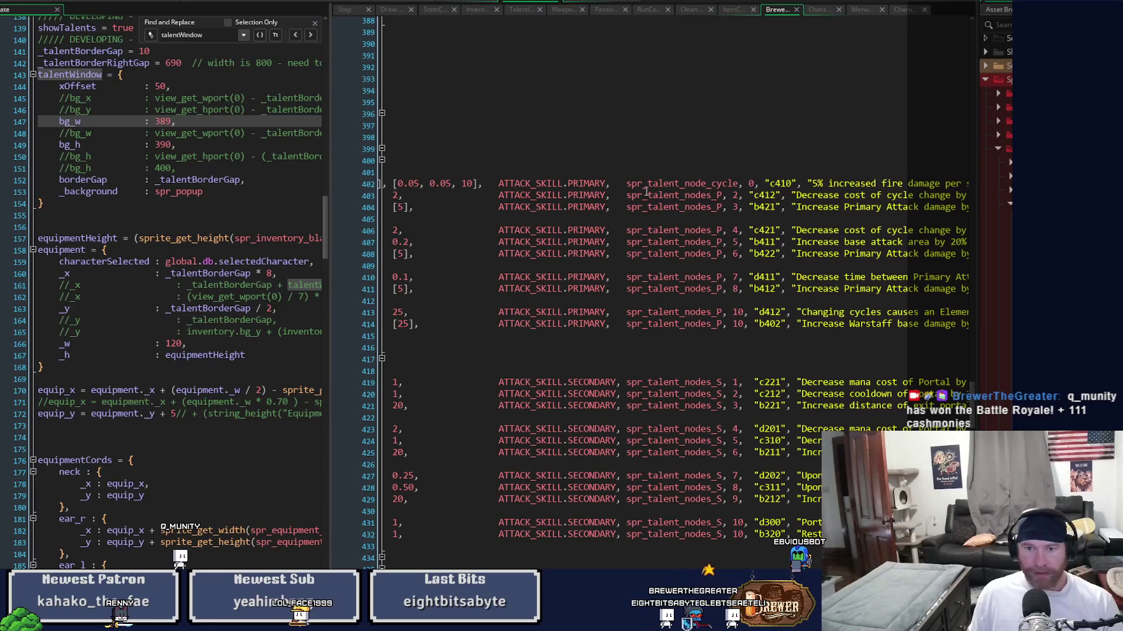
{"action": "left_click_drag", "start_coordinate": [626, 184], "coordinate": [758, 185]}
{"action": "key", "text": "ctrl+c"}
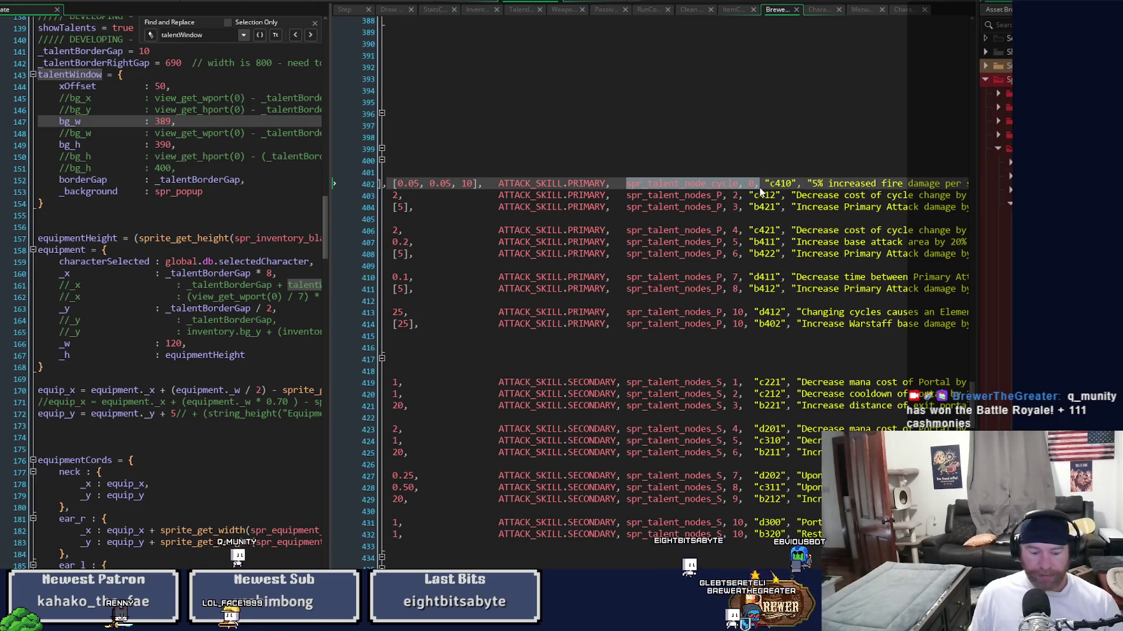
Paste it over 'spr_talent_nodes_P, 2' on line 403 and delete the duplicate comma
{"action": "left_click_drag", "start_coordinate": [627, 196], "coordinate": [738, 197]}
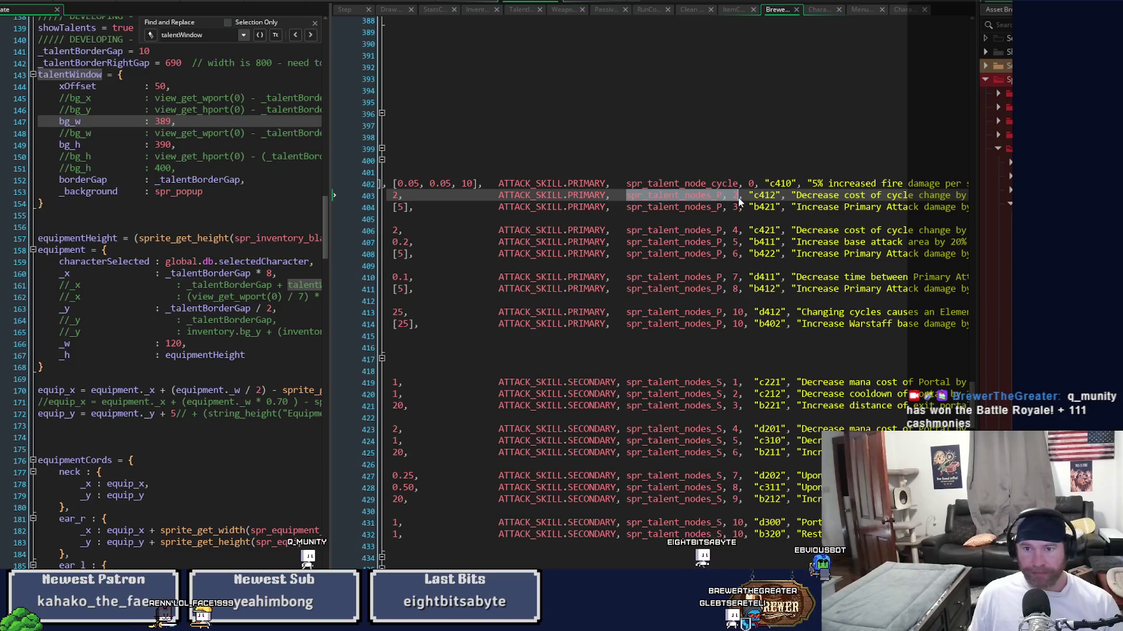
{"action": "key", "text": "ctrl+v"}
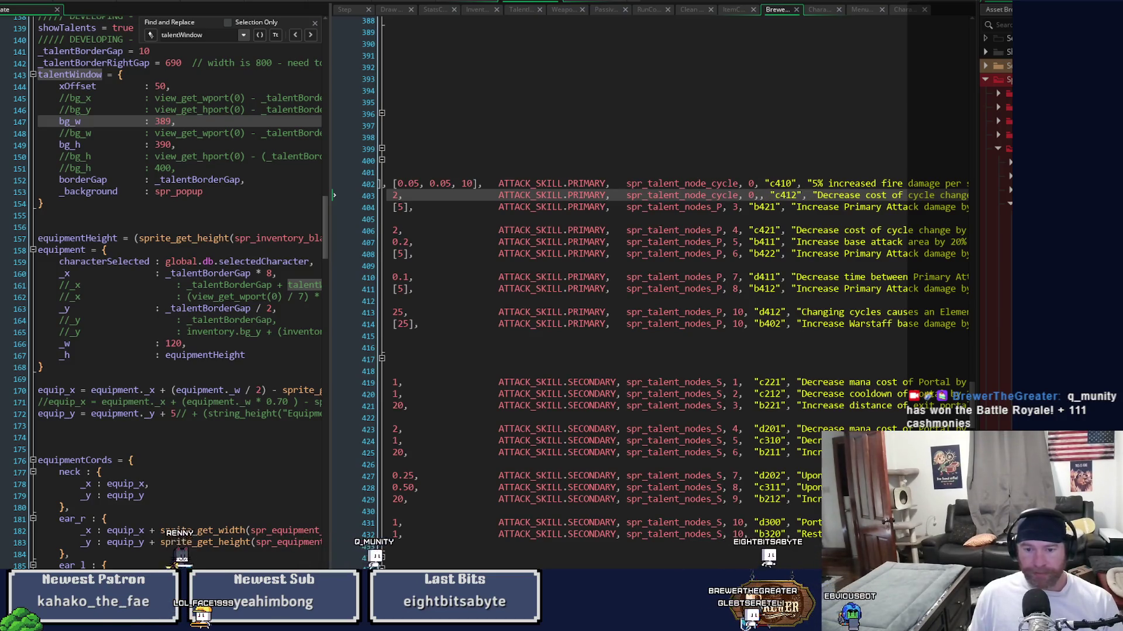
{"action": "scroll", "coordinate": [672, 556], "scroll_direction": "left", "scroll_amount": 5}
{"action": "scroll", "coordinate": [585, 293], "scroll_direction": "left", "scroll_amount": 2}
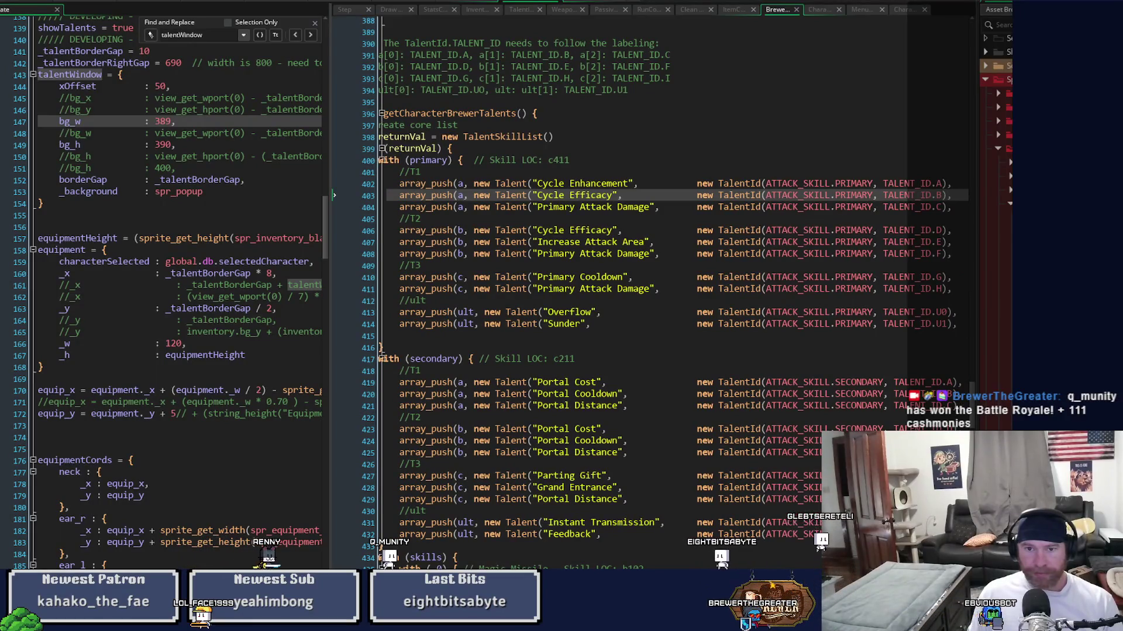
{"action": "scroll", "coordinate": [643, 292], "scroll_direction": "right", "scroll_amount": 8}
{"action": "scroll", "coordinate": [643, 292], "scroll_direction": "left", "scroll_amount": 8}
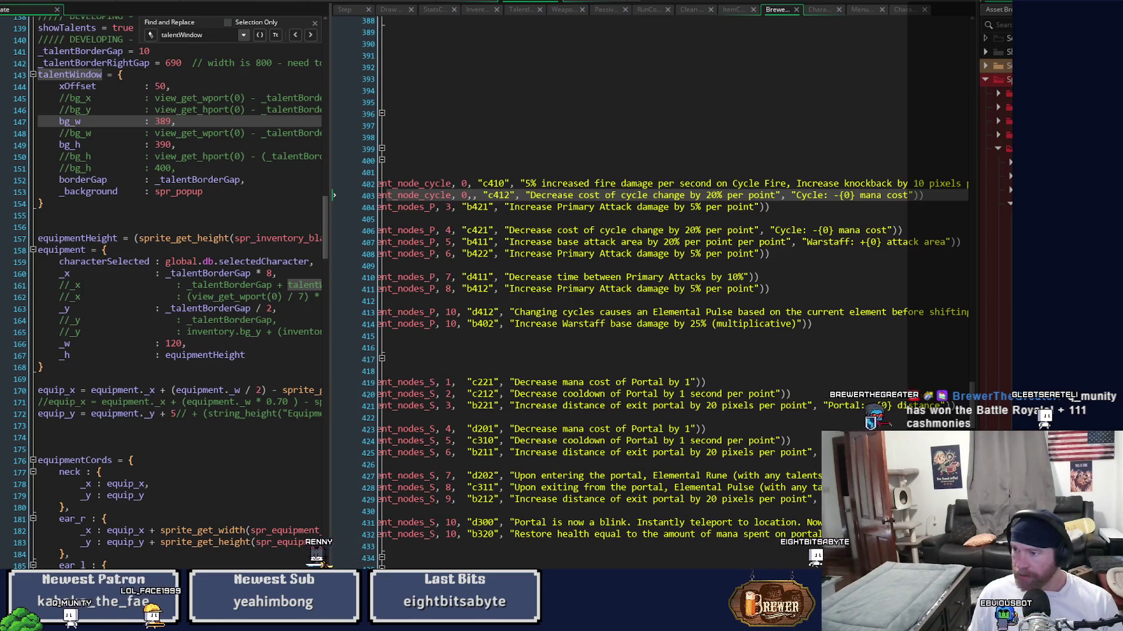
{"action": "key", "text": "BackSpace"}
{"action": "key", "text": "BackSpace"}
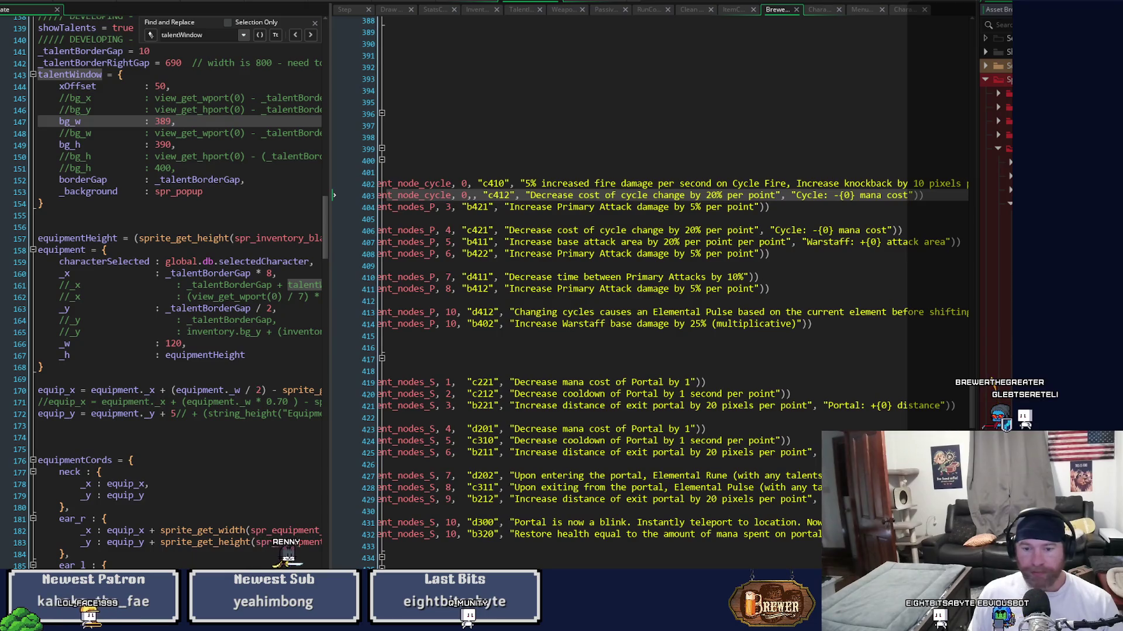
Set line 404's sprite to spr_talent_node_slash, frame 0, and save the script
{"action": "scroll", "coordinate": [750, 227], "scroll_direction": "left", "scroll_amount": 5}
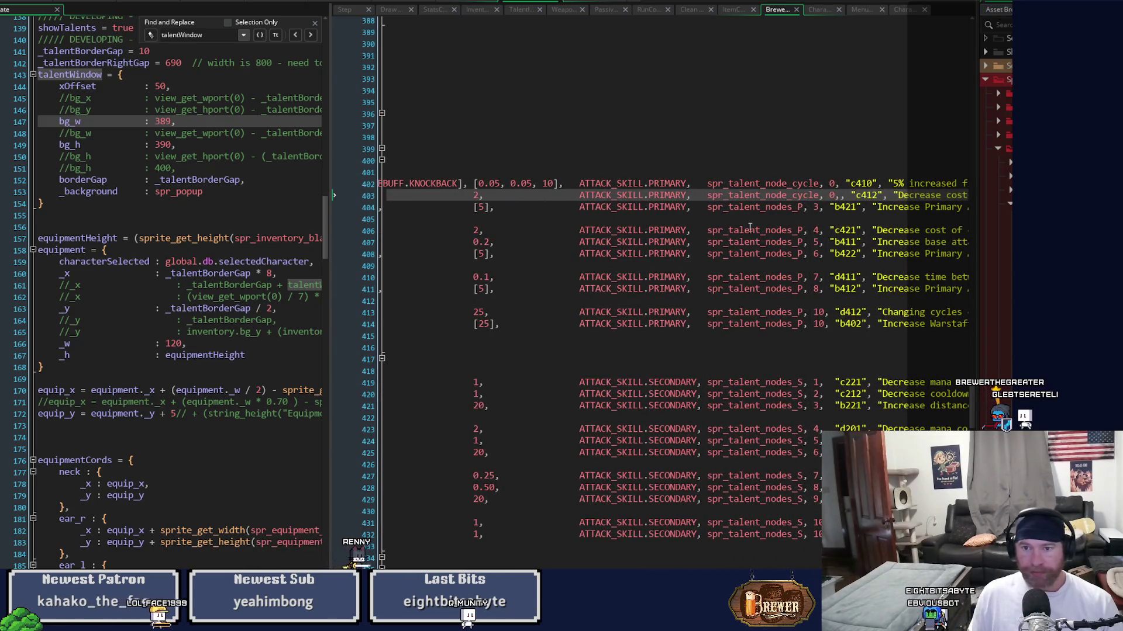
{"action": "left_click_drag", "start_coordinate": [708, 207], "coordinate": [818, 208]}
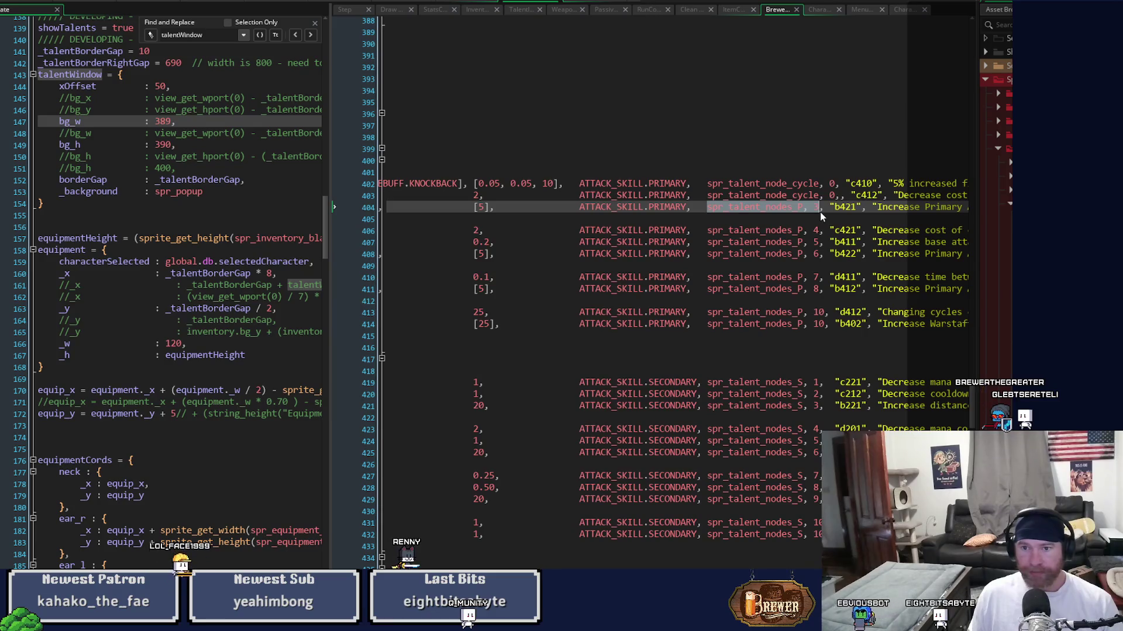
{"action": "key", "text": "ctrl+v"}
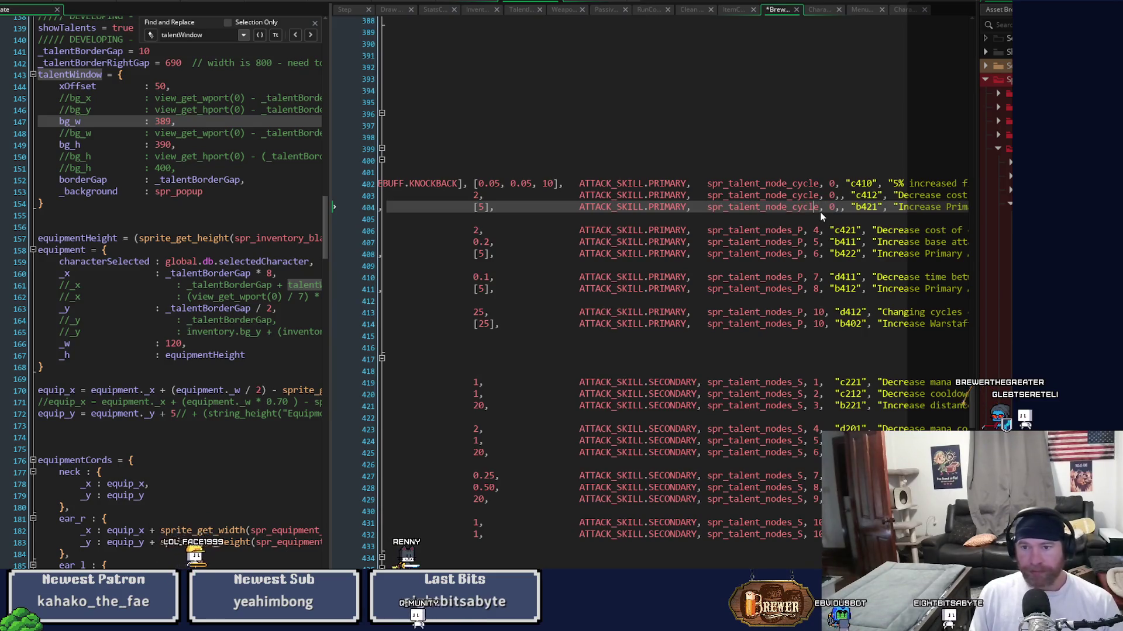
{"action": "key", "text": "shift+Left"}
{"action": "key", "text": "shift+Left"}
{"action": "type", "text": "slash"}
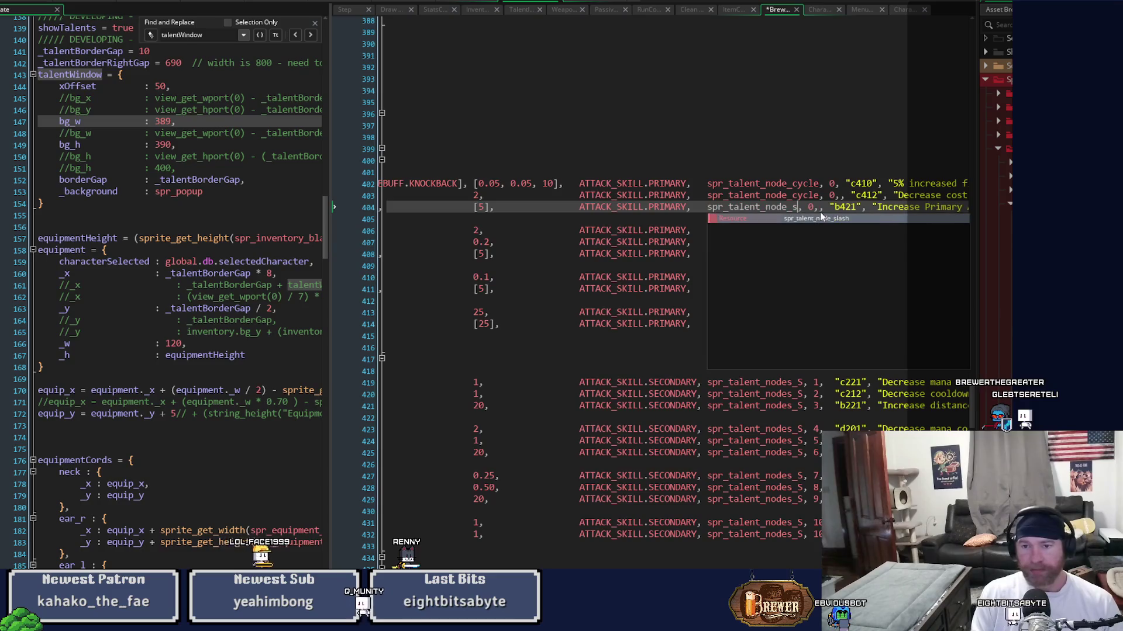
{"action": "key", "text": "ctrl+s"}
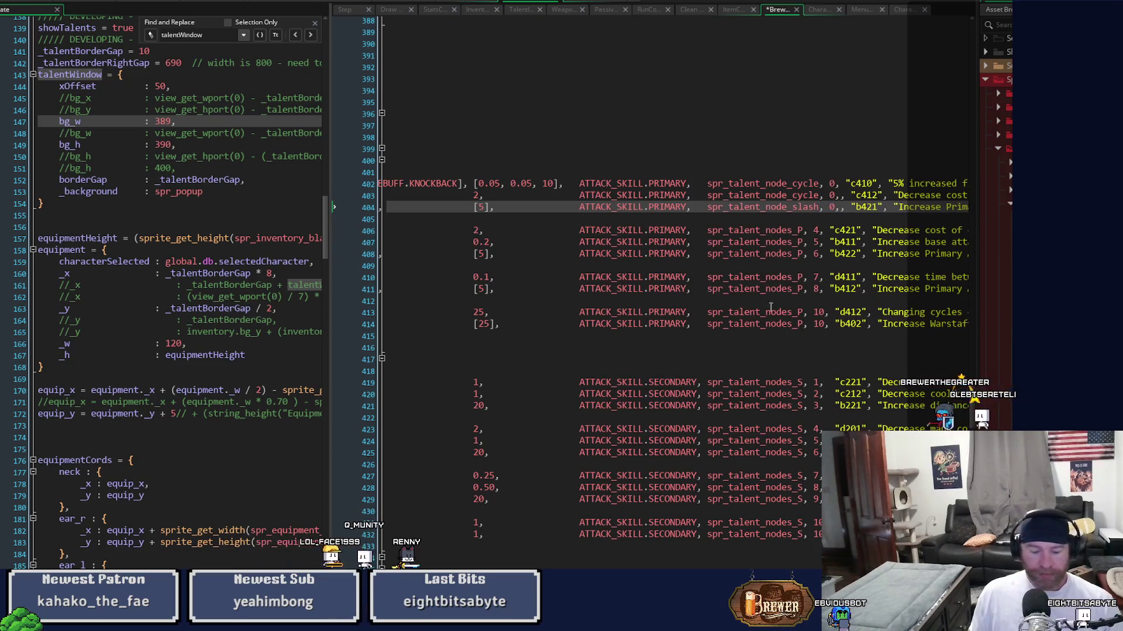
Paste 'spr_talent_node_cycle, 0,' over 'spr_talent_nodes_P, 4' on line 406
{"action": "key", "text": "Home"}
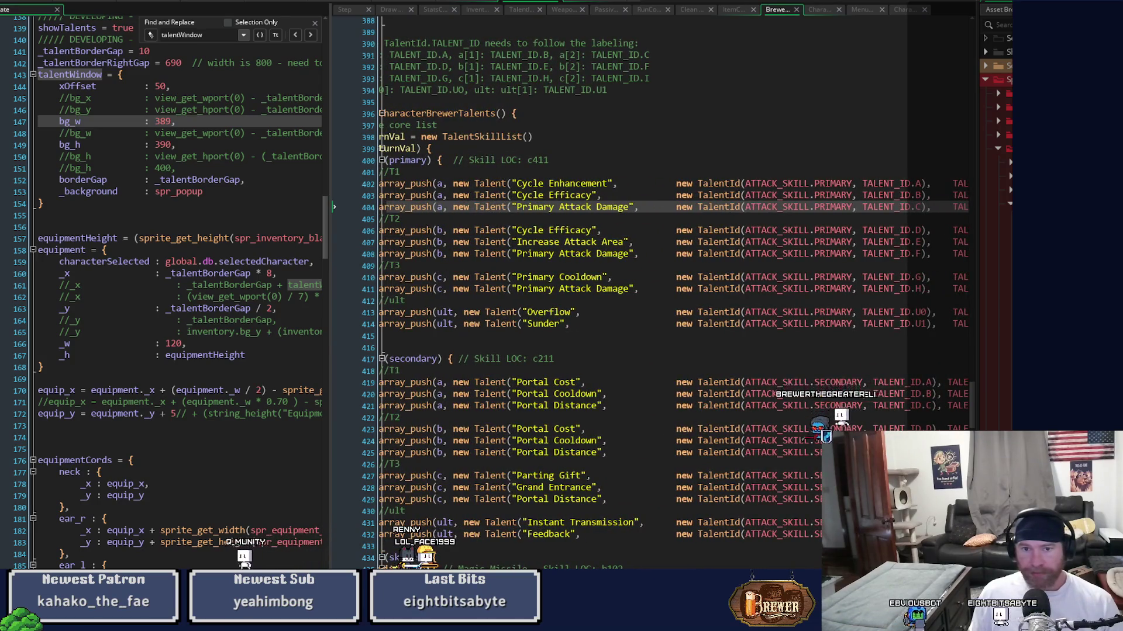
{"action": "key", "text": "ctrl+Right"}
{"action": "key", "text": "ctrl+Right"}
{"action": "key", "text": "ctrl+Right"}
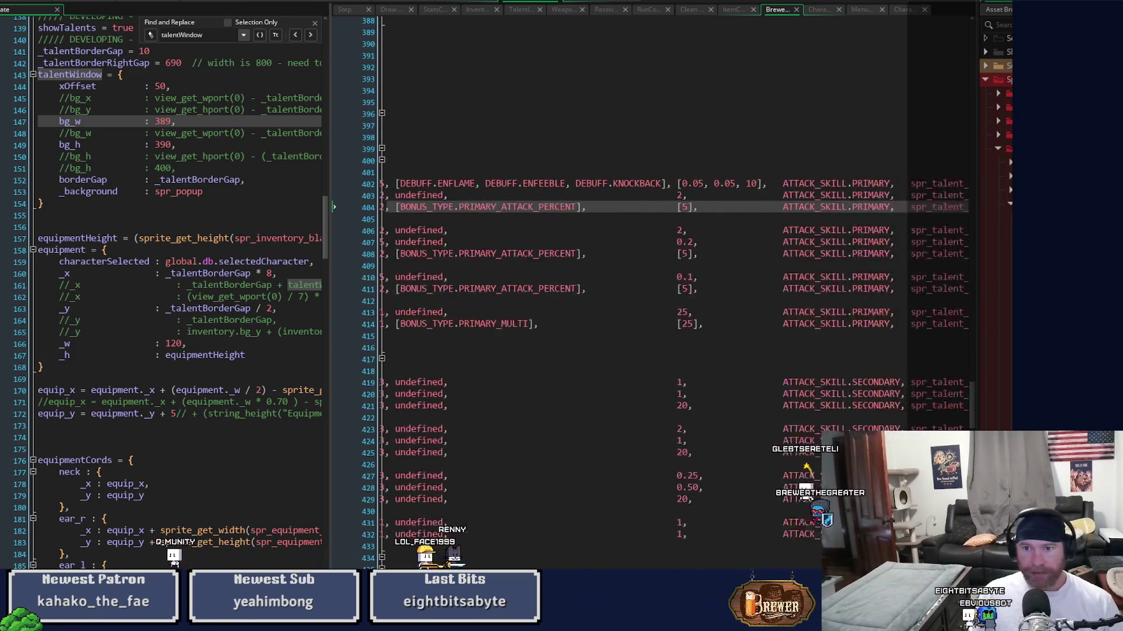
{"action": "scroll", "coordinate": [614, 271], "scroll_direction": "left", "scroll_amount": 3}
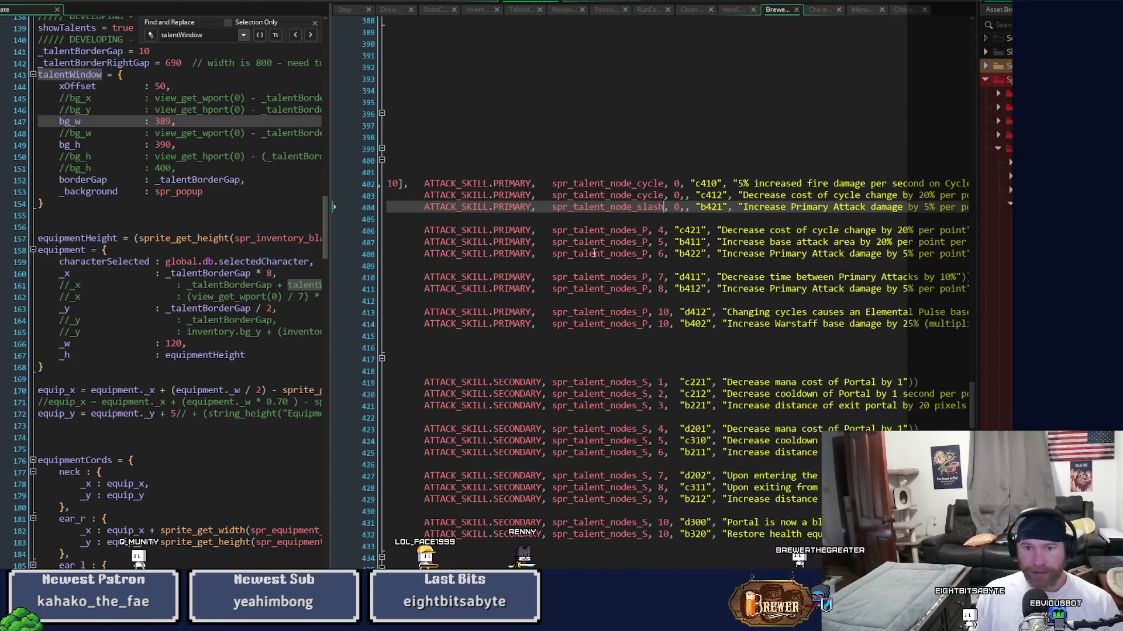
{"action": "mouse_move", "coordinate": [559, 232]}
{"action": "left_click_drag", "start_coordinate": [554, 234], "coordinate": [664, 235]}
{"action": "key", "text": "ctrl+v"}
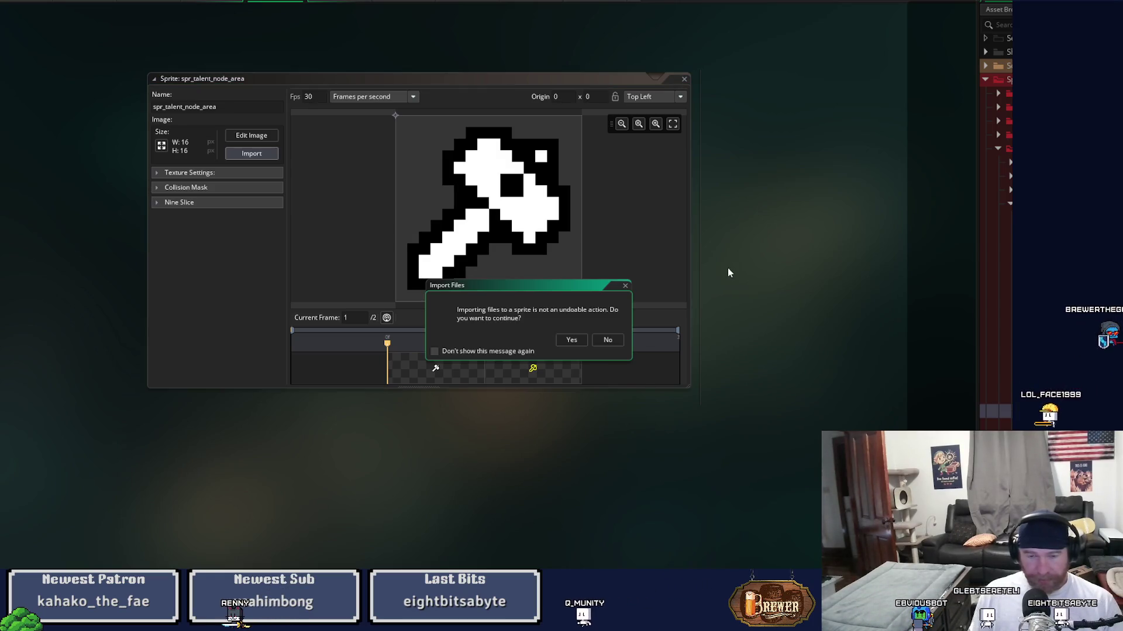
Import the ring image into spr_talent_node_area and make frame 2's white pixels transparent
{"action": "left_click", "coordinate": [571, 340]}
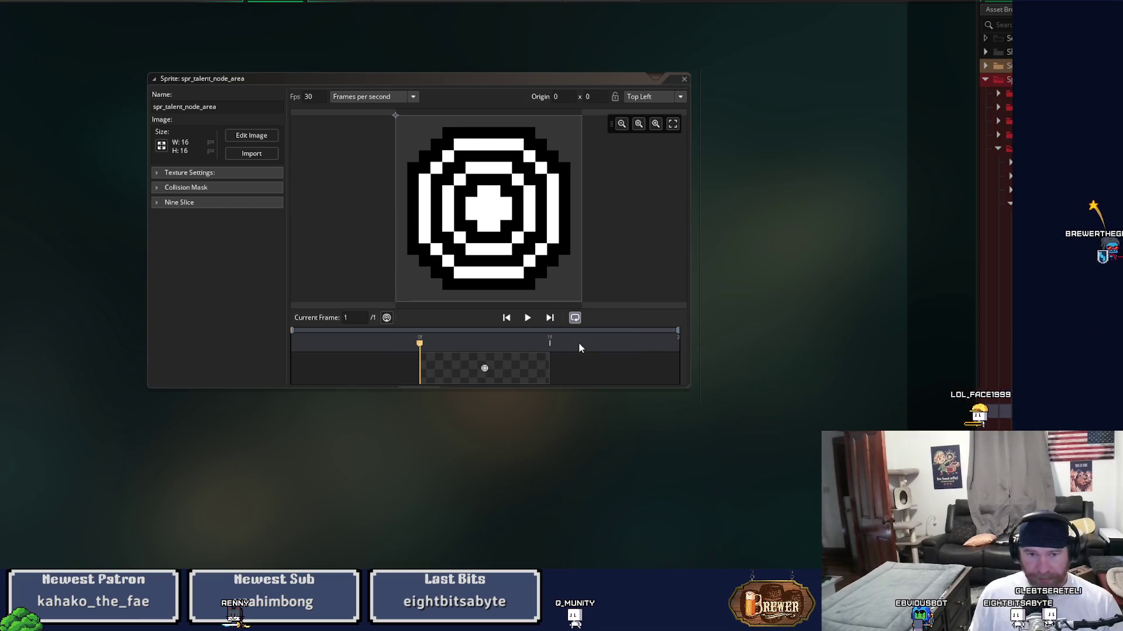
{"action": "left_click", "coordinate": [251, 135]}
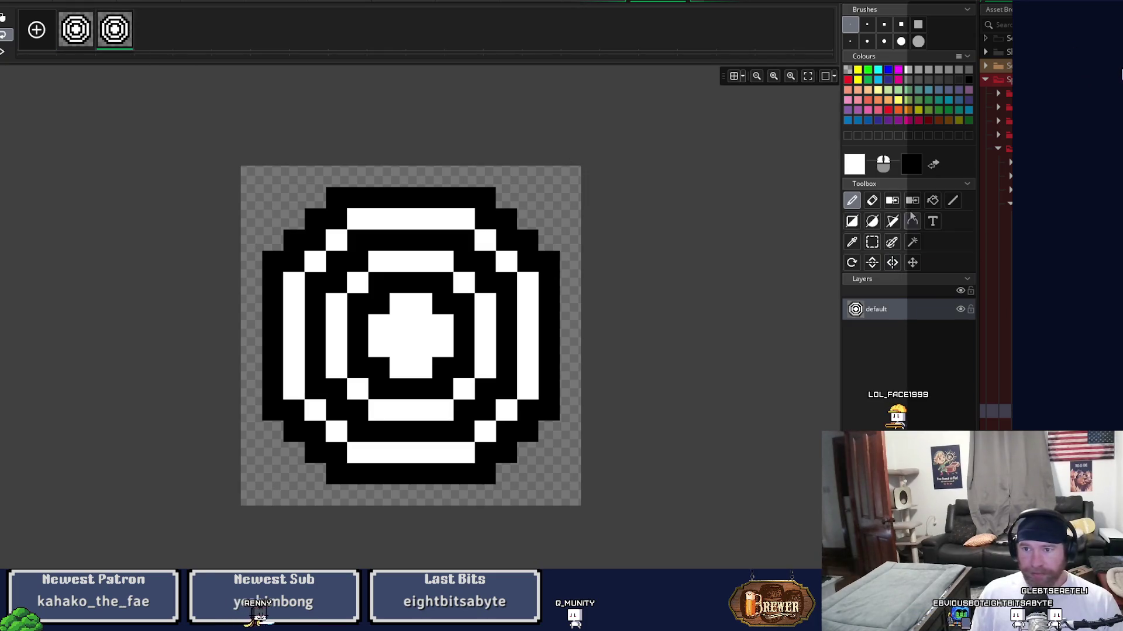
{"action": "left_click", "coordinate": [480, 246]}
Bucket-fill all three rings of the second frame yellow and close the Image Editor
{"action": "left_click", "coordinate": [898, 99]}
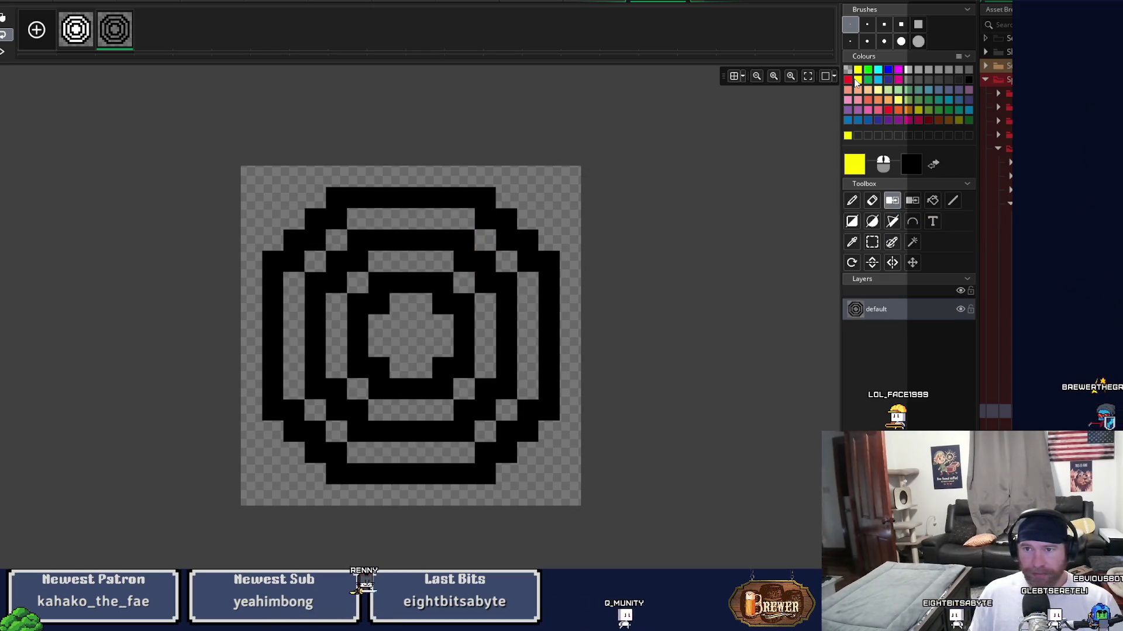
{"action": "left_click", "coordinate": [932, 201]}
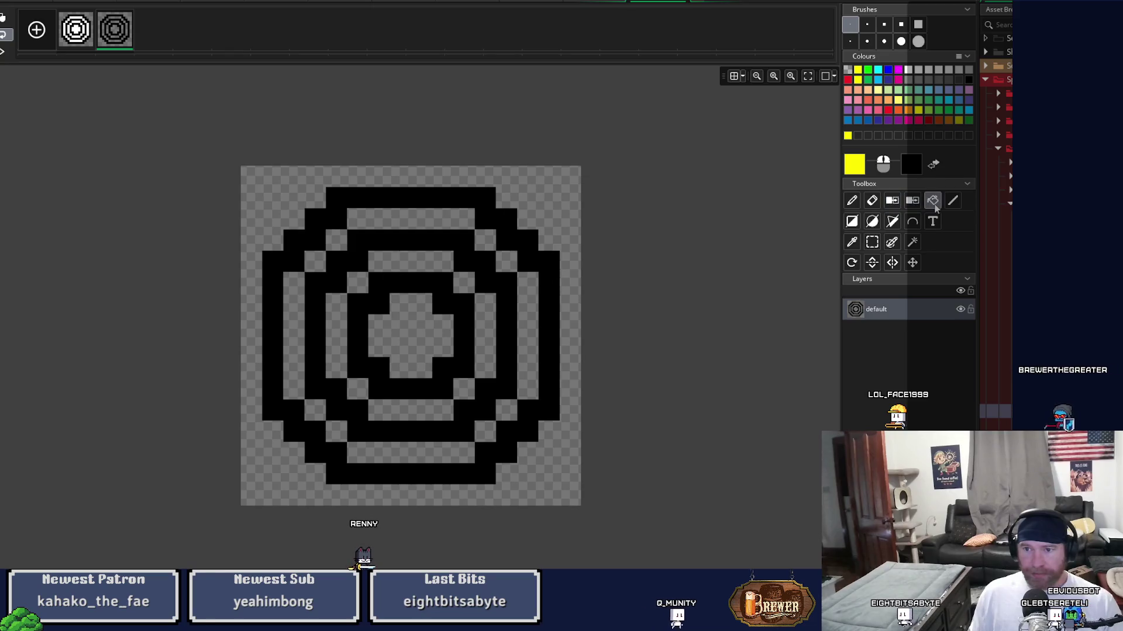
{"action": "left_click", "coordinate": [546, 321]}
{"action": "left_click", "coordinate": [514, 318]}
{"action": "left_click", "coordinate": [468, 319]}
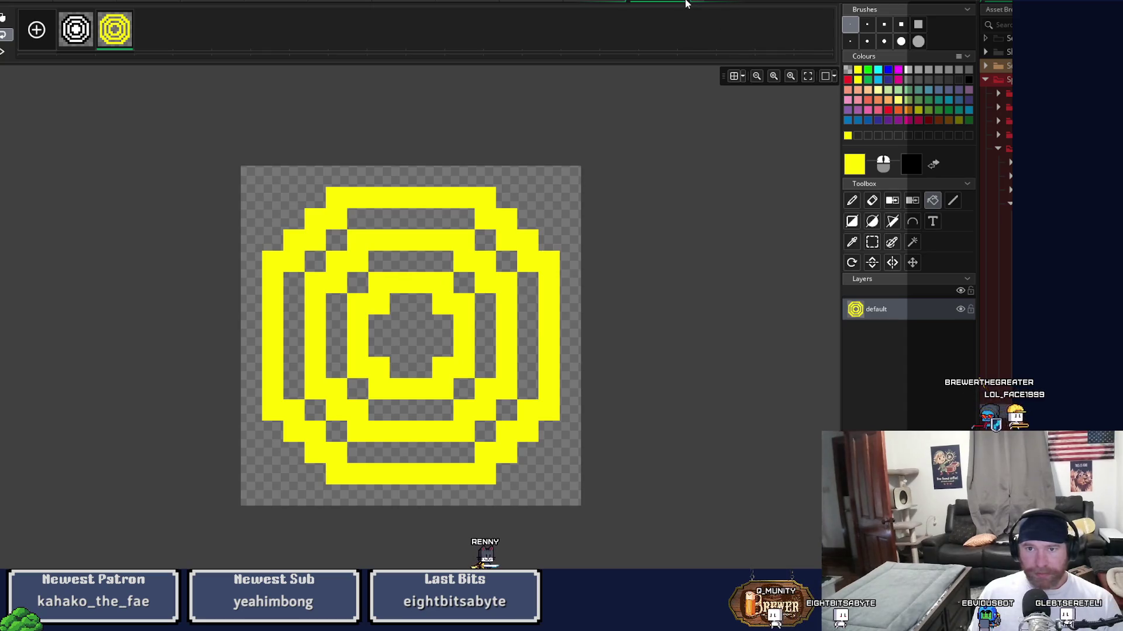
{"action": "left_click", "coordinate": [685, 3]}
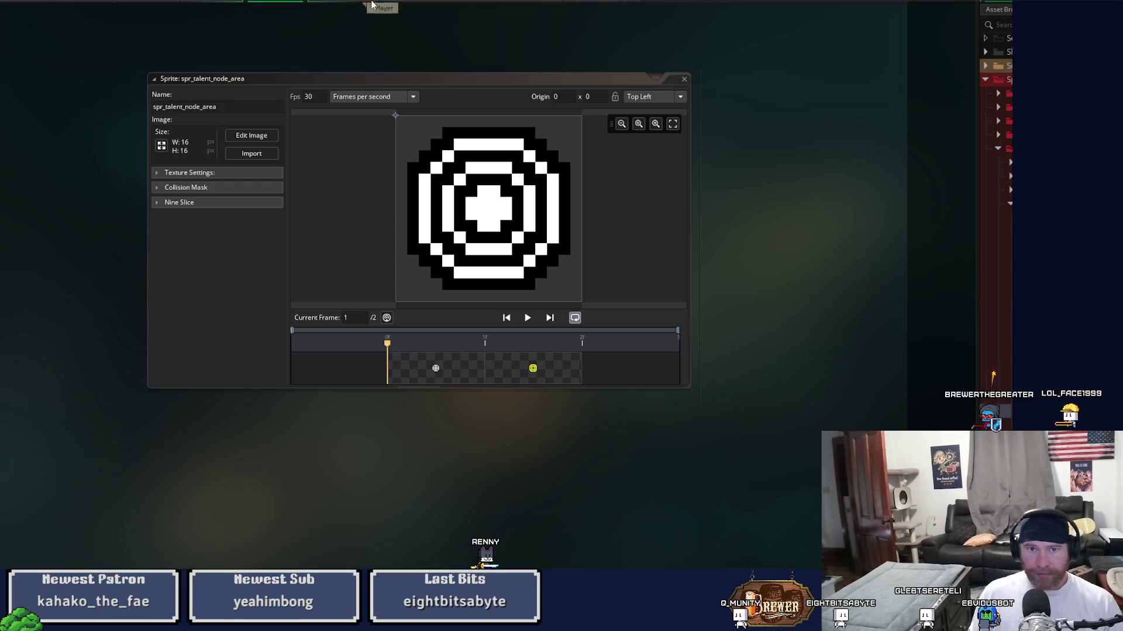
{"action": "left_click", "coordinate": [335, 6]}
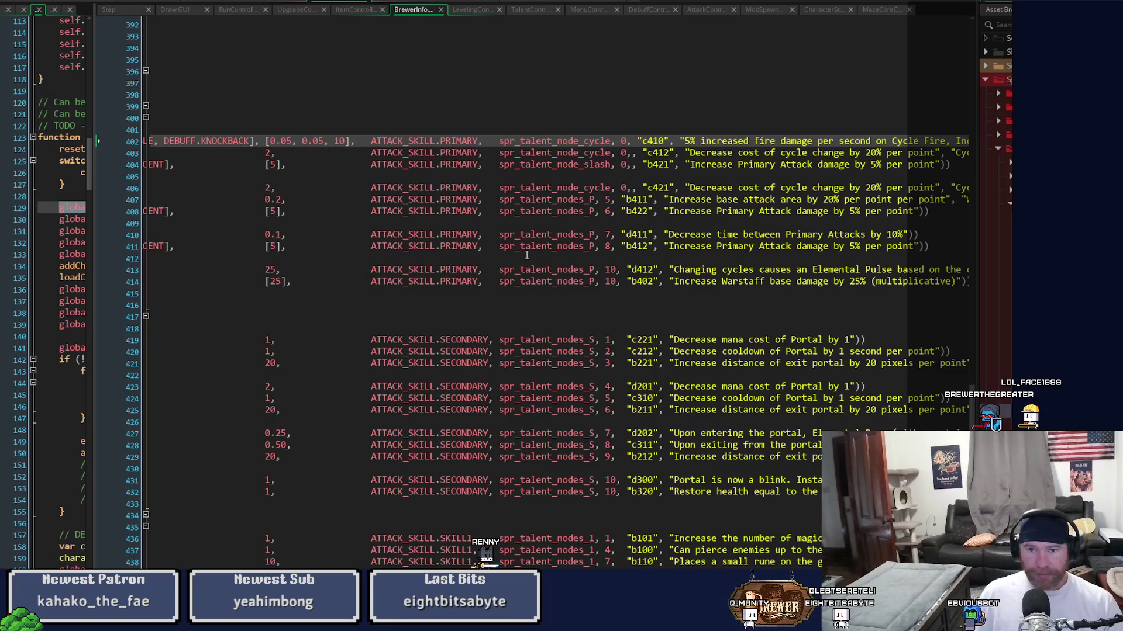
Paste 'spr_talent_node_cycle, 0,' over line 407's old sprite and select 'cycle' to rename it
{"action": "left_click_drag", "start_coordinate": [500, 201], "coordinate": [610, 207]}
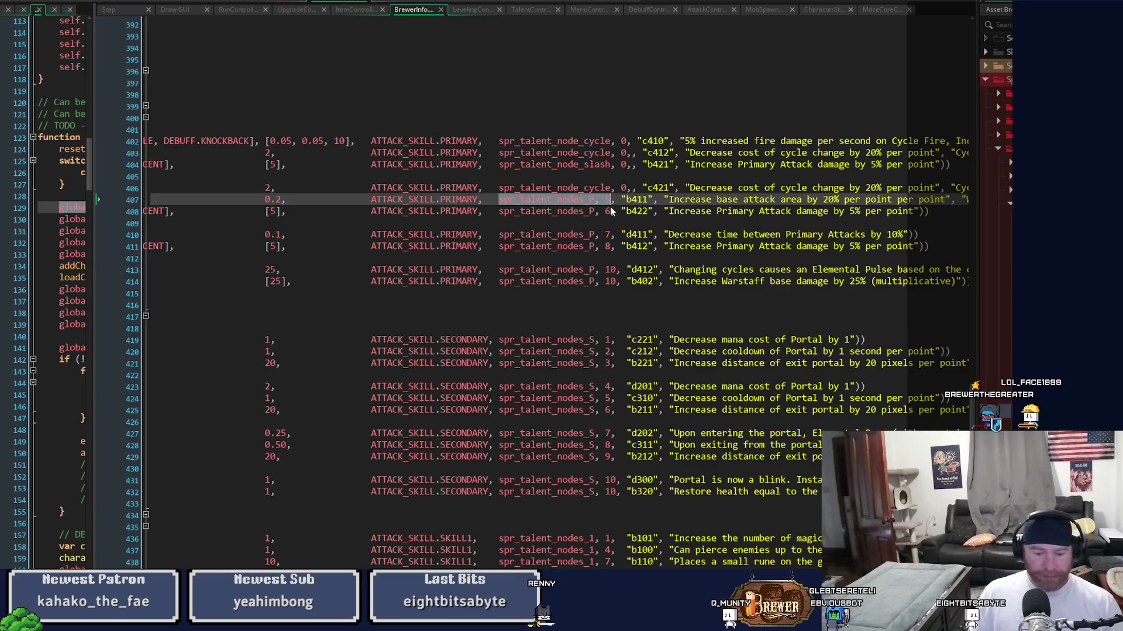
{"action": "type", "text": "spr_talent_node_cycle, 0,"}
{"action": "left_click_drag", "start_coordinate": [587, 203], "coordinate": [608, 206]}
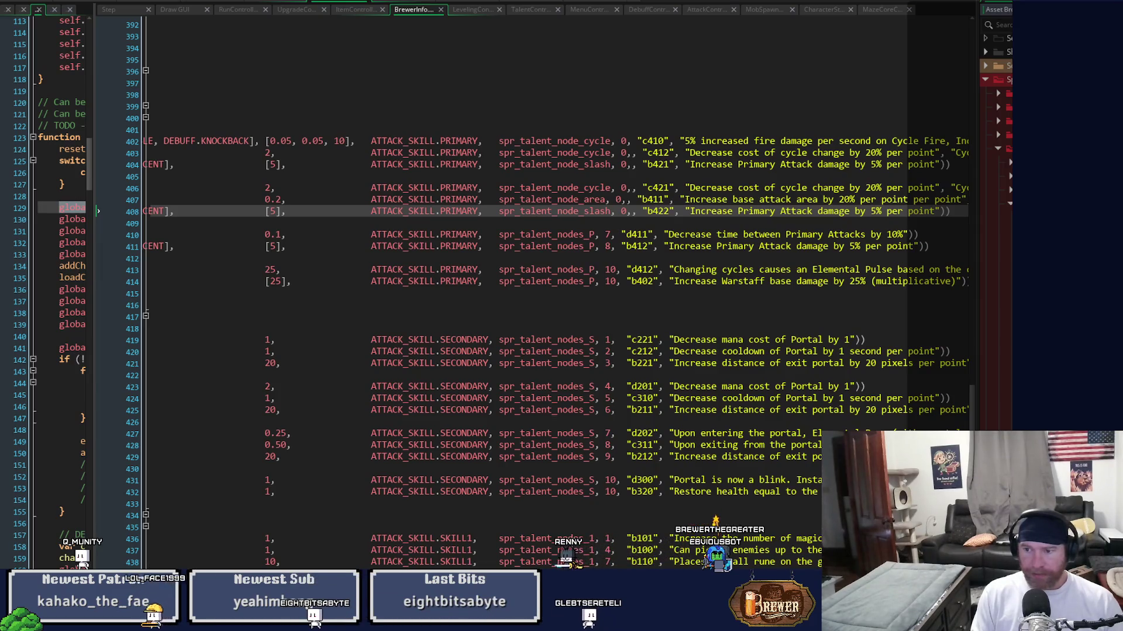
Import the stopwatch image into the spr_talent_node_cooldown sprite
{"action": "key", "text": "ctrl+Tab"}
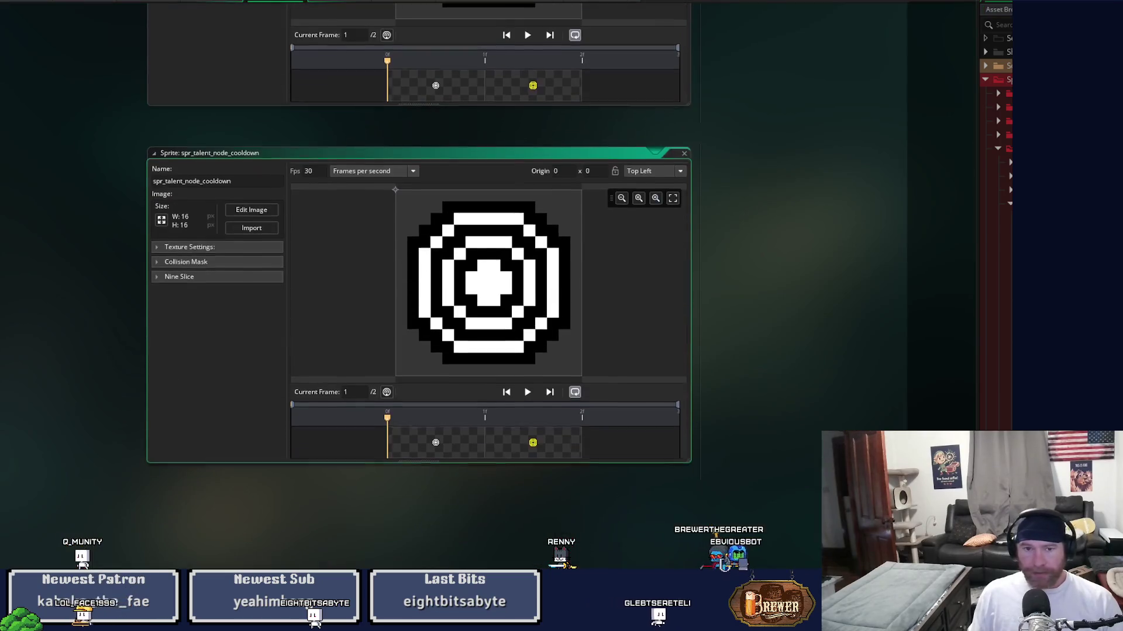
{"action": "left_click", "coordinate": [251, 209]}
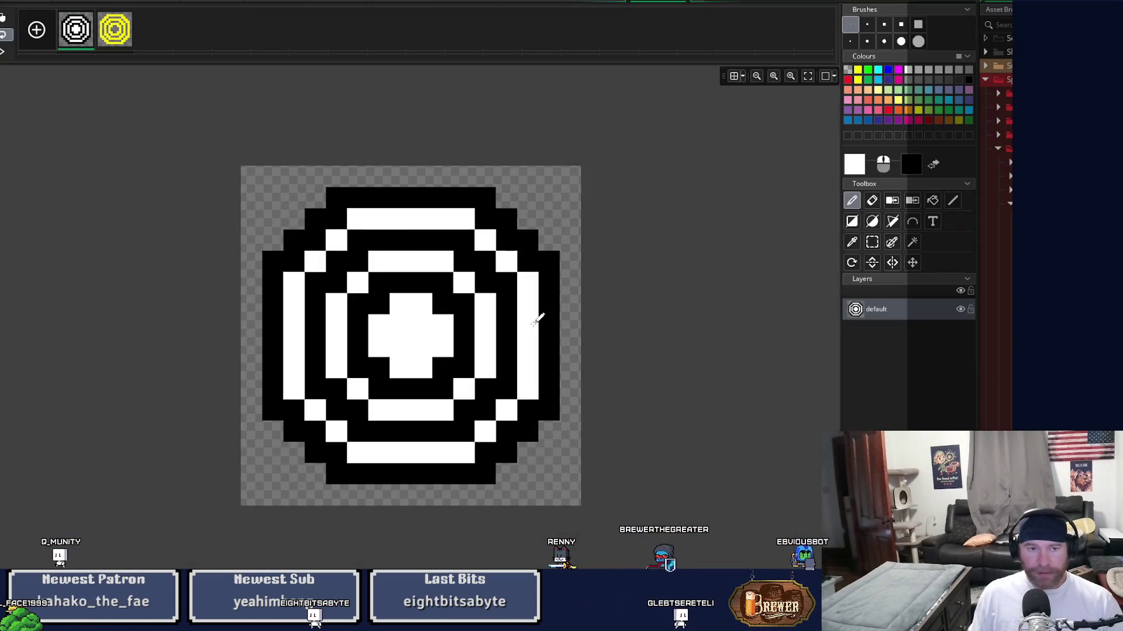
{"action": "key", "text": "ctrl+Tab"}
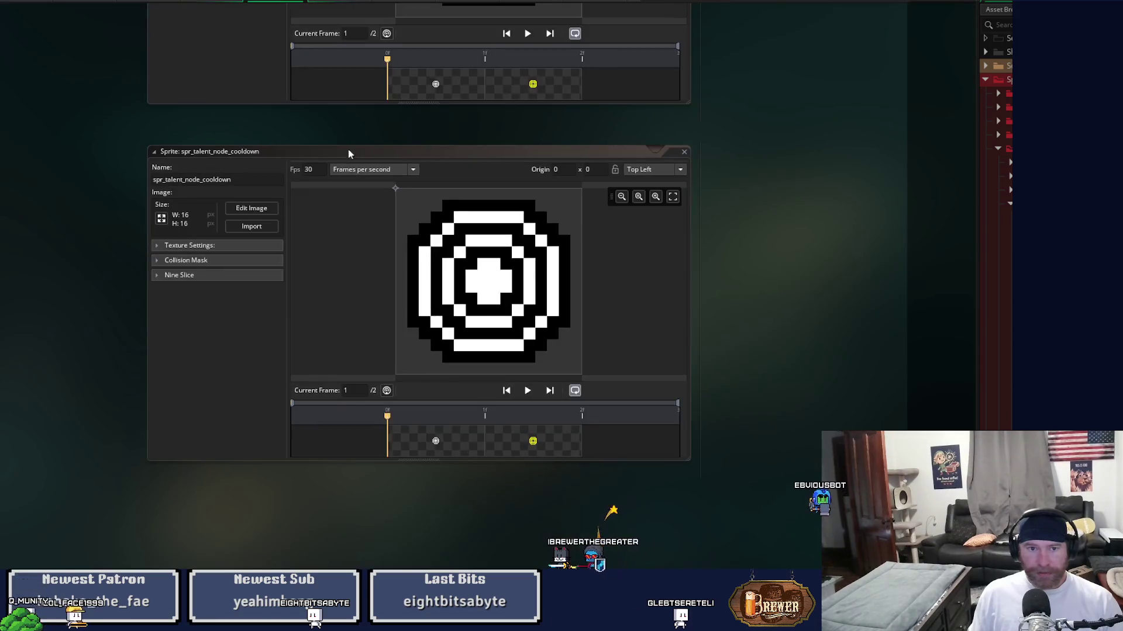
{"action": "left_click", "coordinate": [237, 229]}
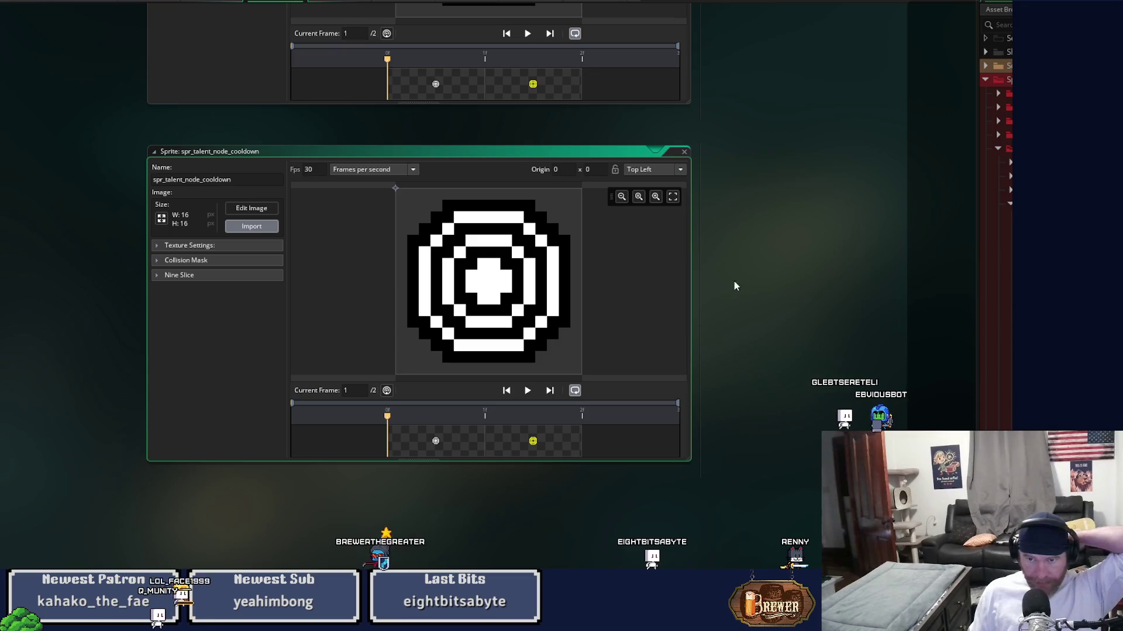
{"action": "left_click", "coordinate": [572, 339]}
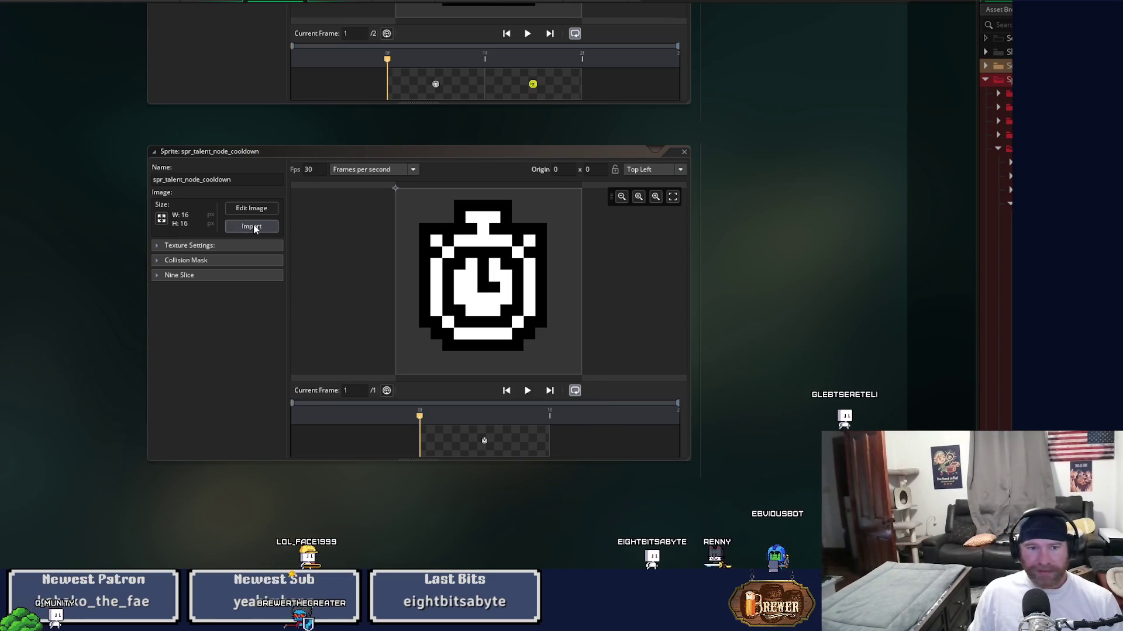
Add a second frame with a yellow stopwatch on transparency, then close both sprite windows
{"action": "left_click", "coordinate": [251, 208]}
{"action": "key", "text": "ctrl+v"}
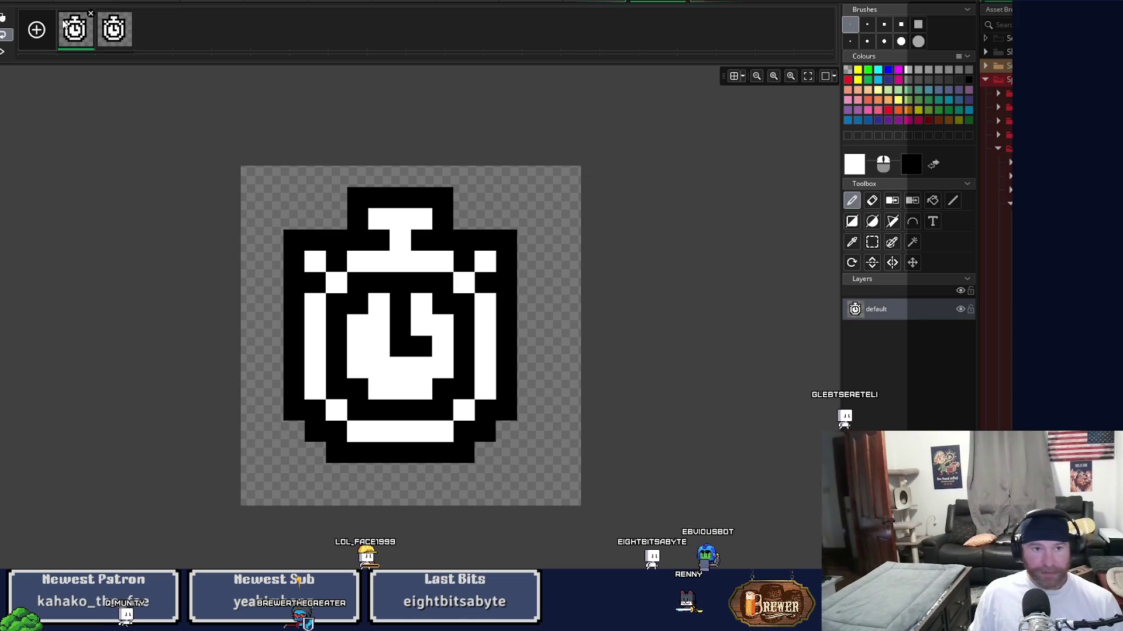
{"action": "left_click", "coordinate": [892, 201]}
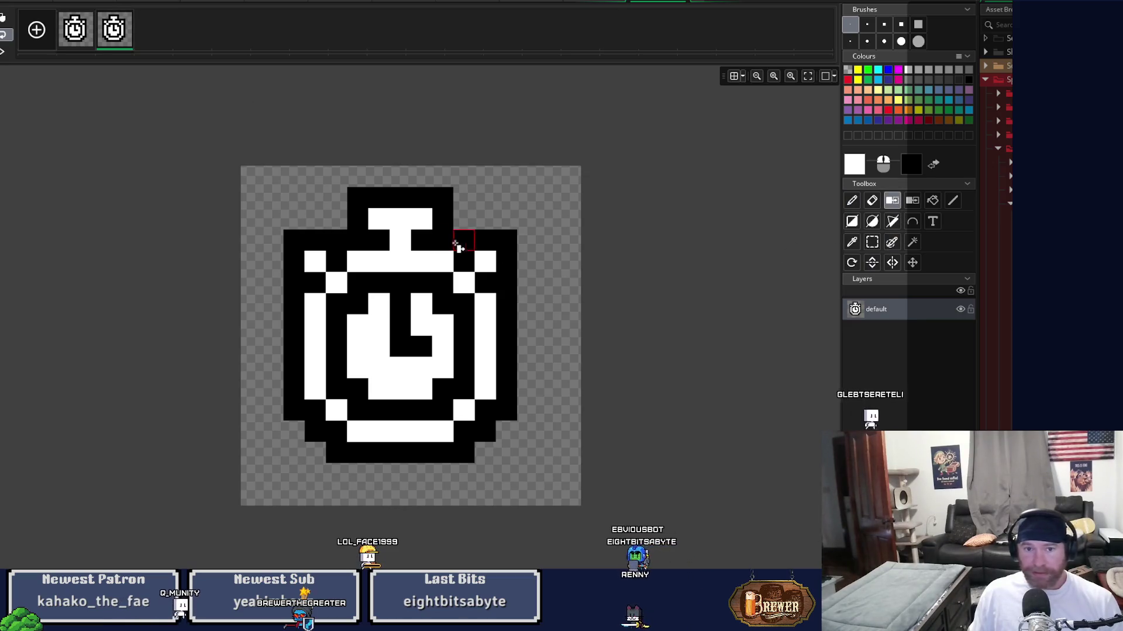
{"action": "left_click", "coordinate": [400, 240]}
{"action": "key", "text": "f"}
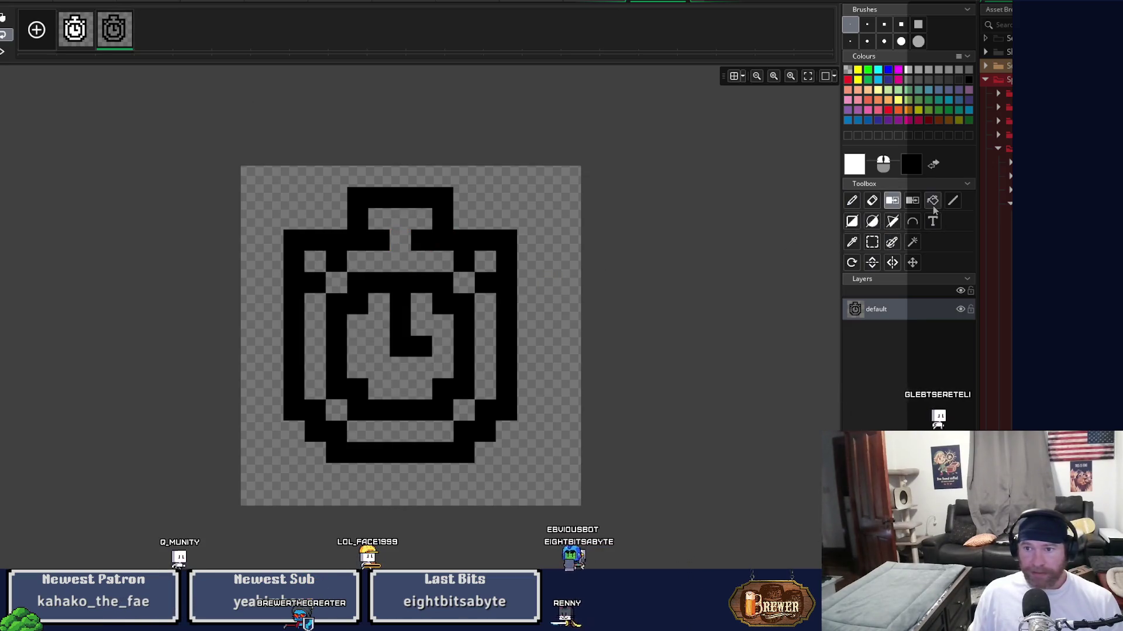
{"action": "left_click", "coordinate": [858, 80]}
{"action": "left_click", "coordinate": [446, 241]}
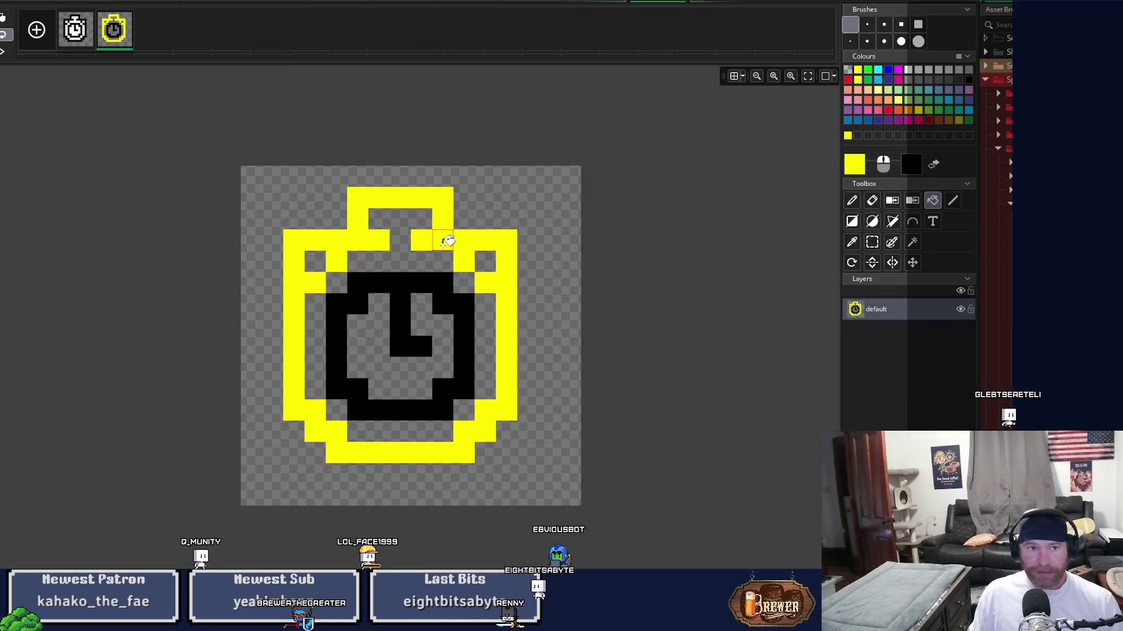
{"action": "left_click", "coordinate": [423, 281]}
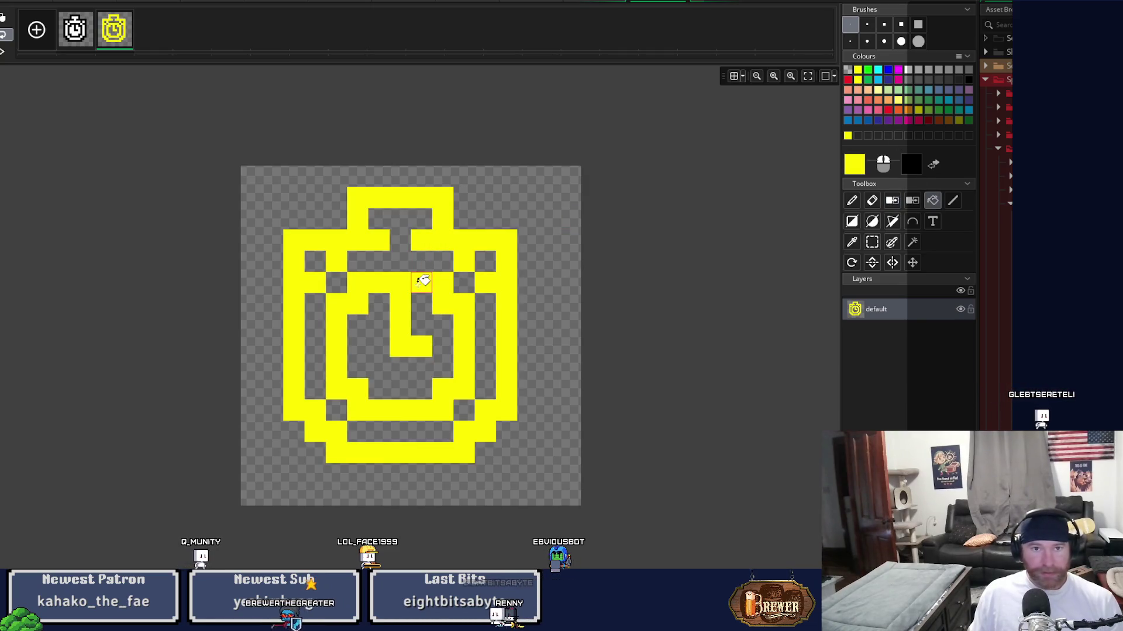
{"action": "left_click", "coordinate": [685, 3]}
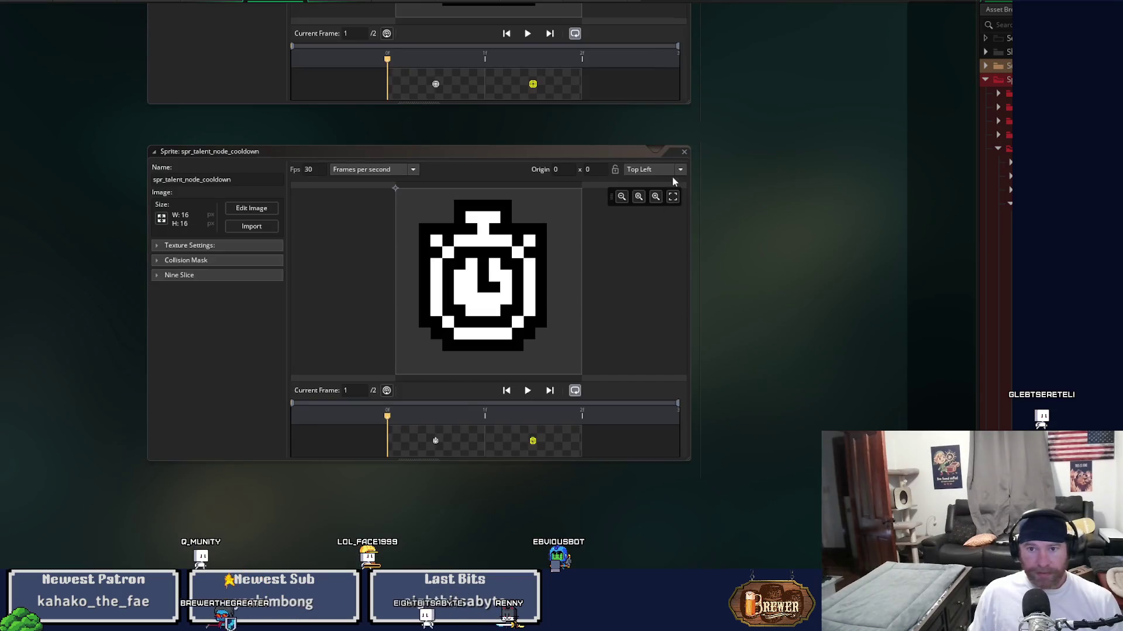
{"action": "left_click", "coordinate": [684, 152]}
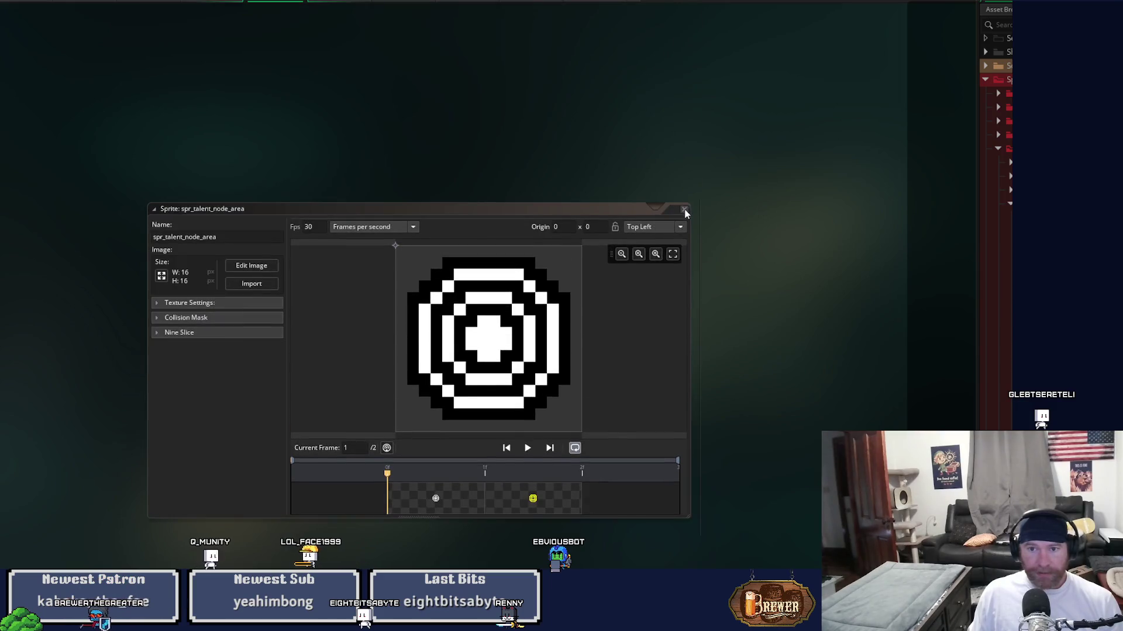
{"action": "left_click", "coordinate": [685, 210]}
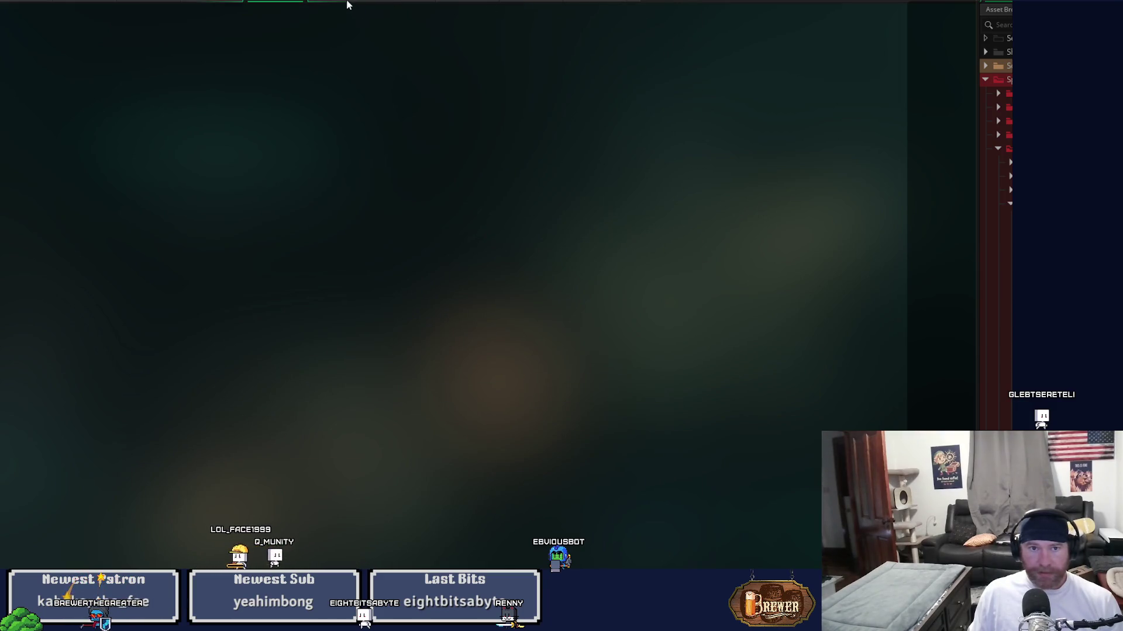
Set line 410's sprite to spr_talent_node_cooldown, frame 0
{"action": "left_click", "coordinate": [351, 6]}
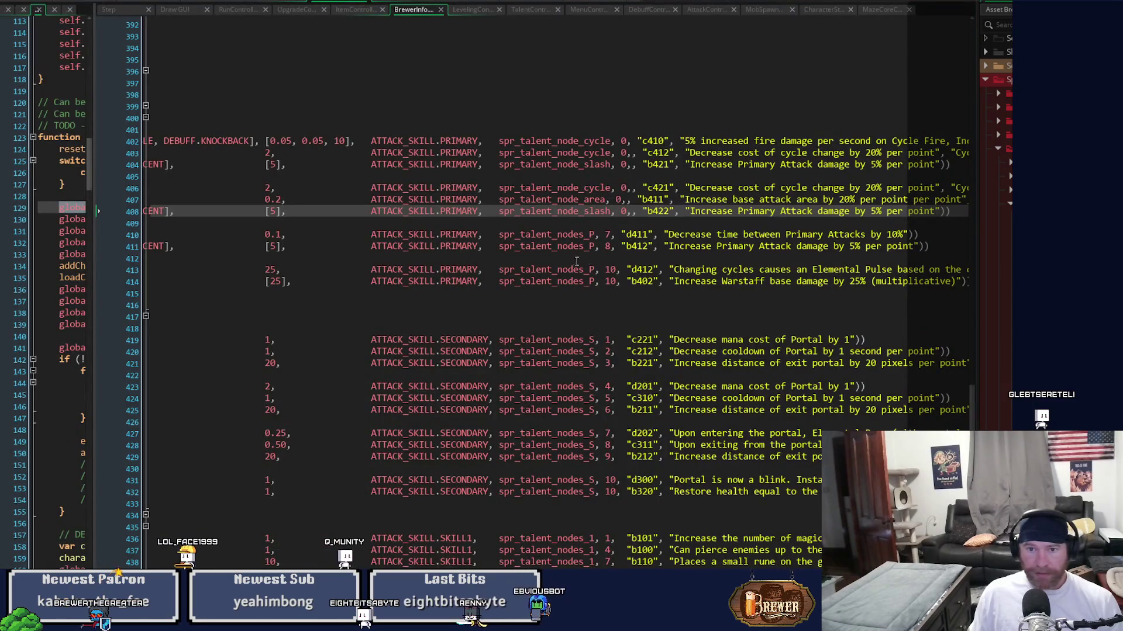
{"action": "left_click", "coordinate": [501, 233]}
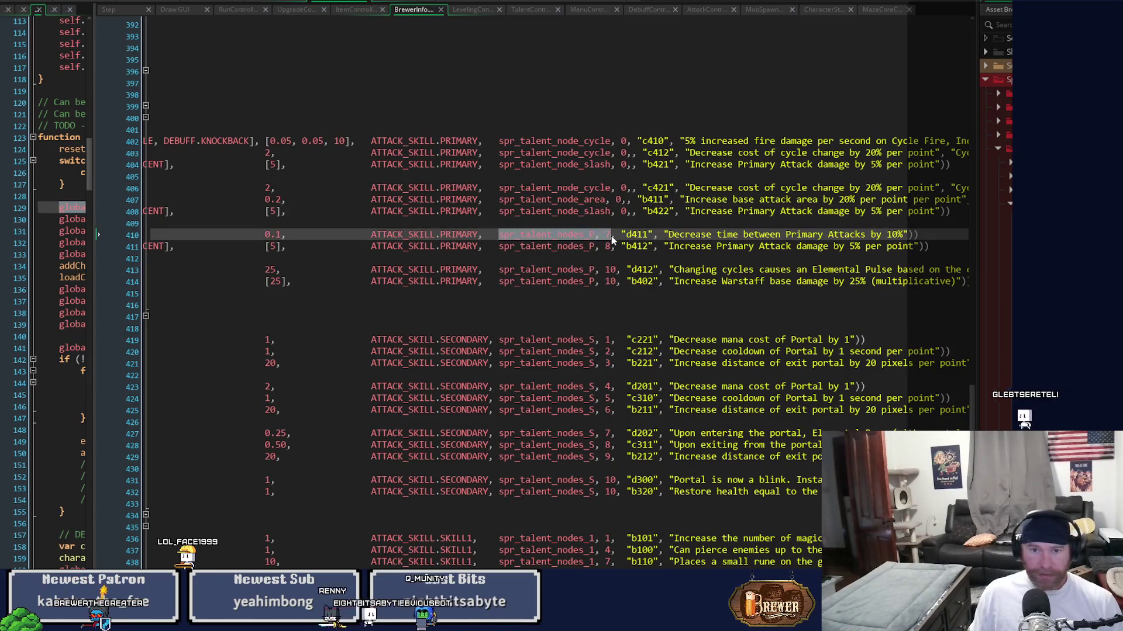
{"action": "type", "text": "spr_talent_node_cycle, 0,"}
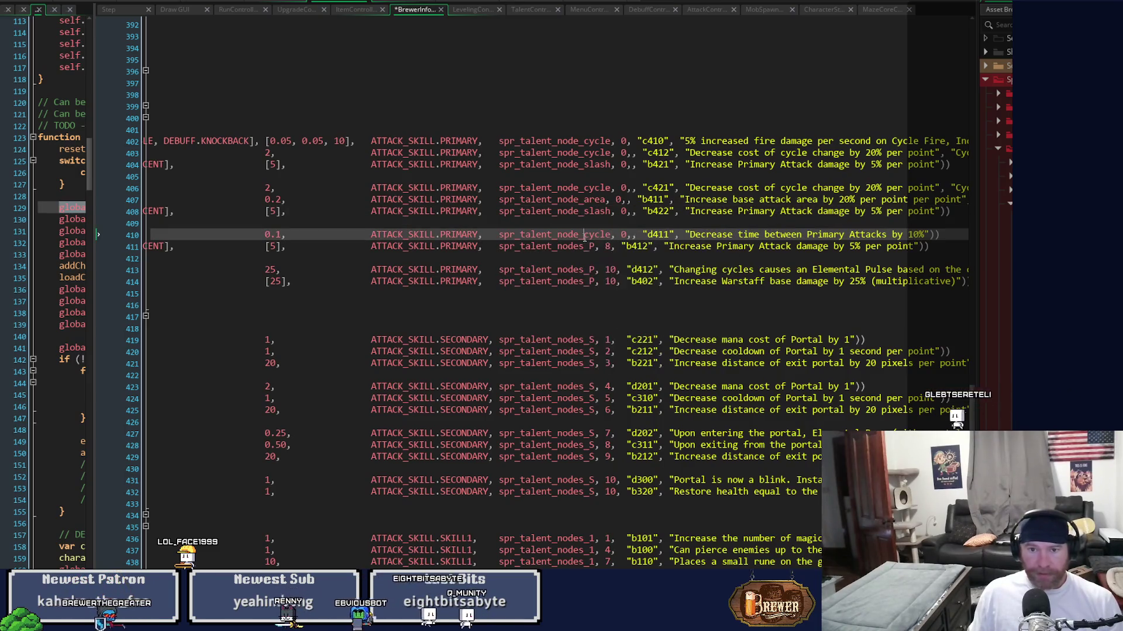
{"action": "mouse_move", "coordinate": [609, 241]}
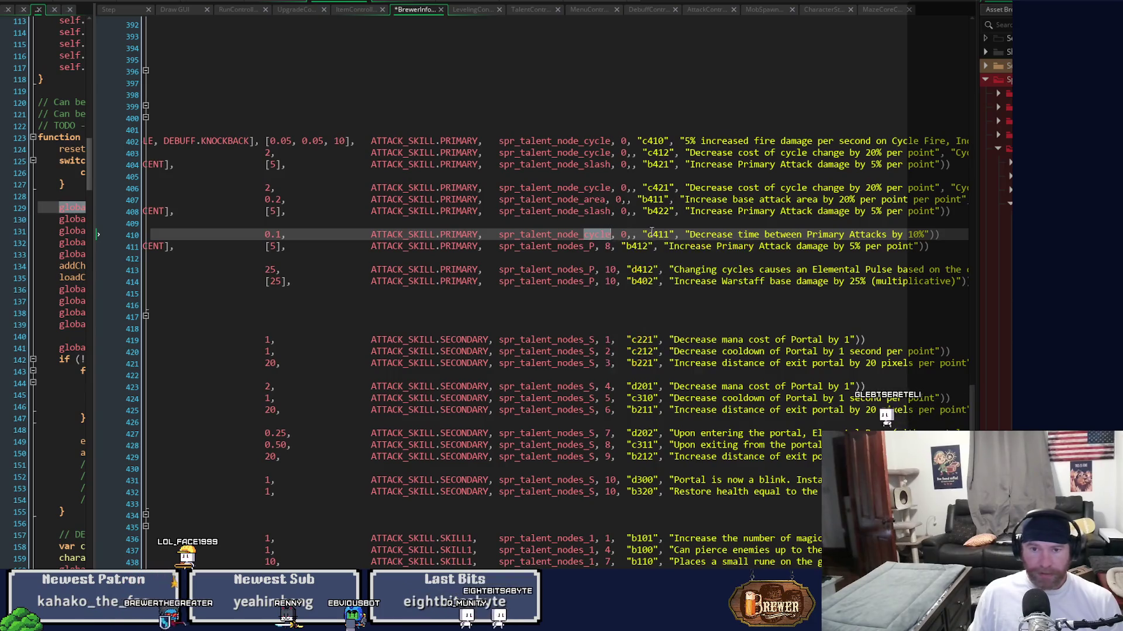
{"action": "type", "text": "cooldo"}
{"action": "key", "text": "Return"}
Set line 411's sprite to spr_talent_node_slash, frame 0, remove its doubled comma, and save
{"action": "left_click_drag", "start_coordinate": [498, 246], "coordinate": [612, 252]}
{"action": "type", "text": "spr_talent_node_cycle, 0,"}
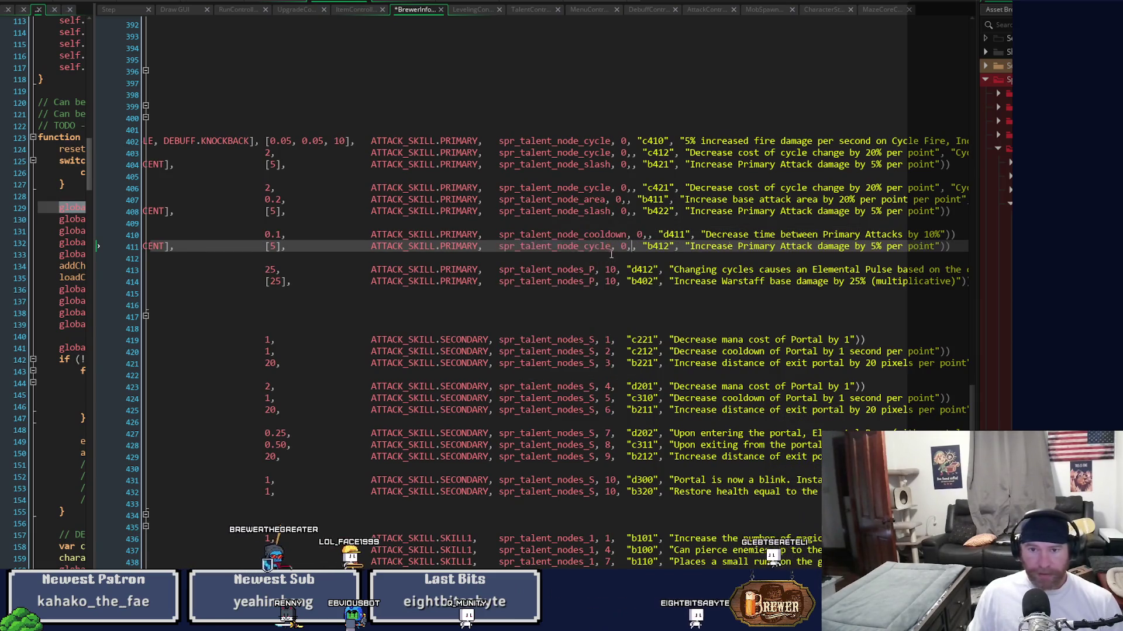
{"action": "type", "text": "sl"}
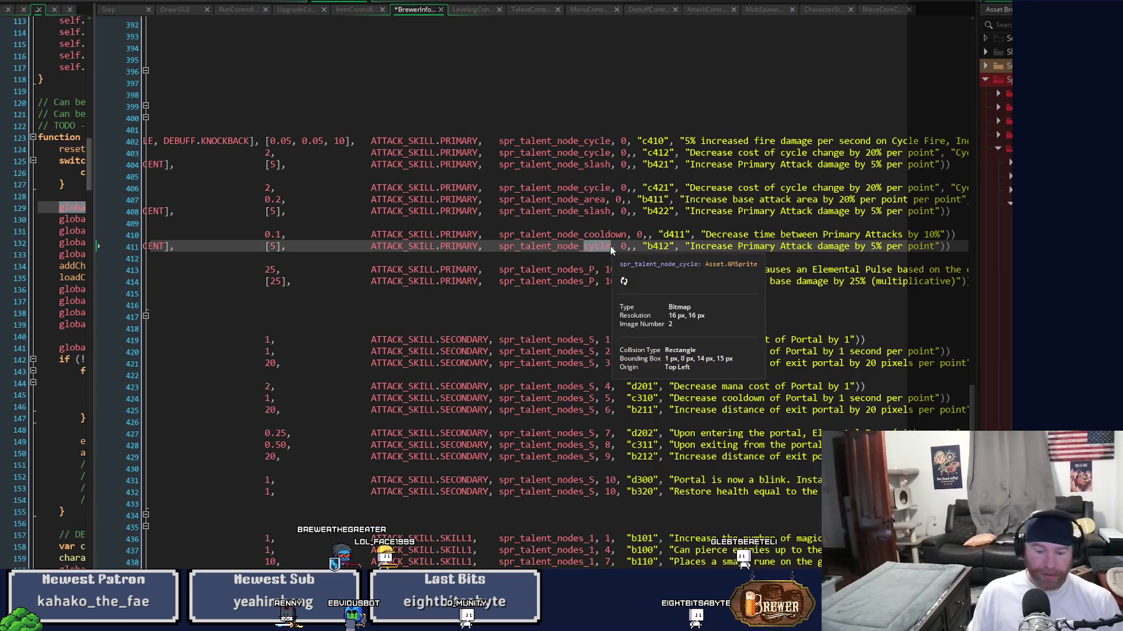
{"action": "key", "text": "Return"}
{"action": "key", "text": "ctrl+s"}
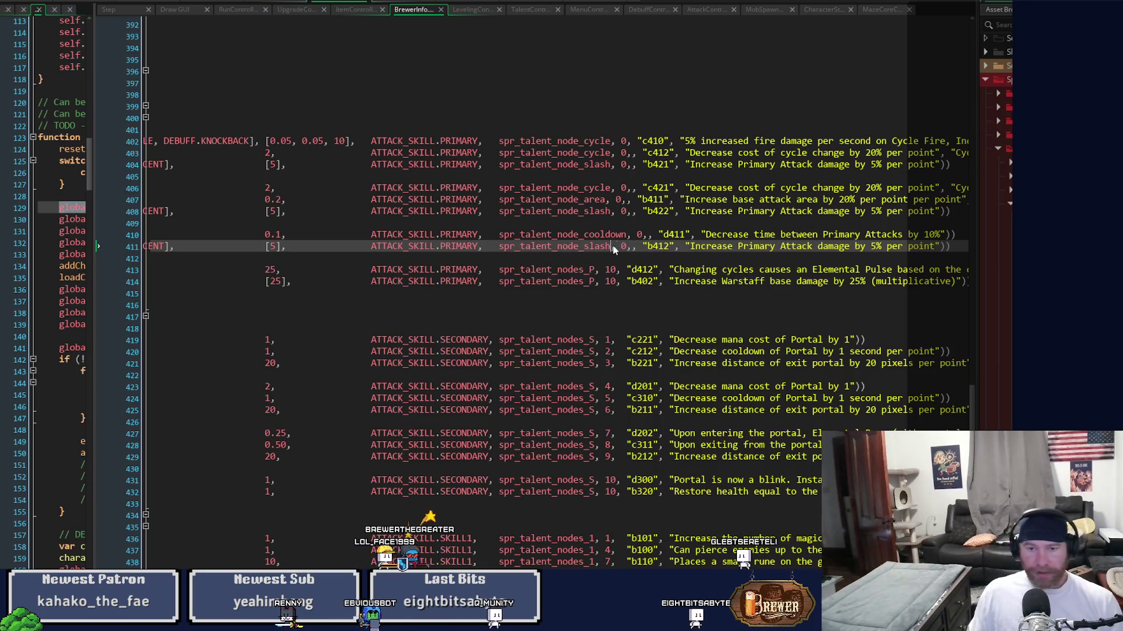
{"action": "left_click", "coordinate": [640, 235]}
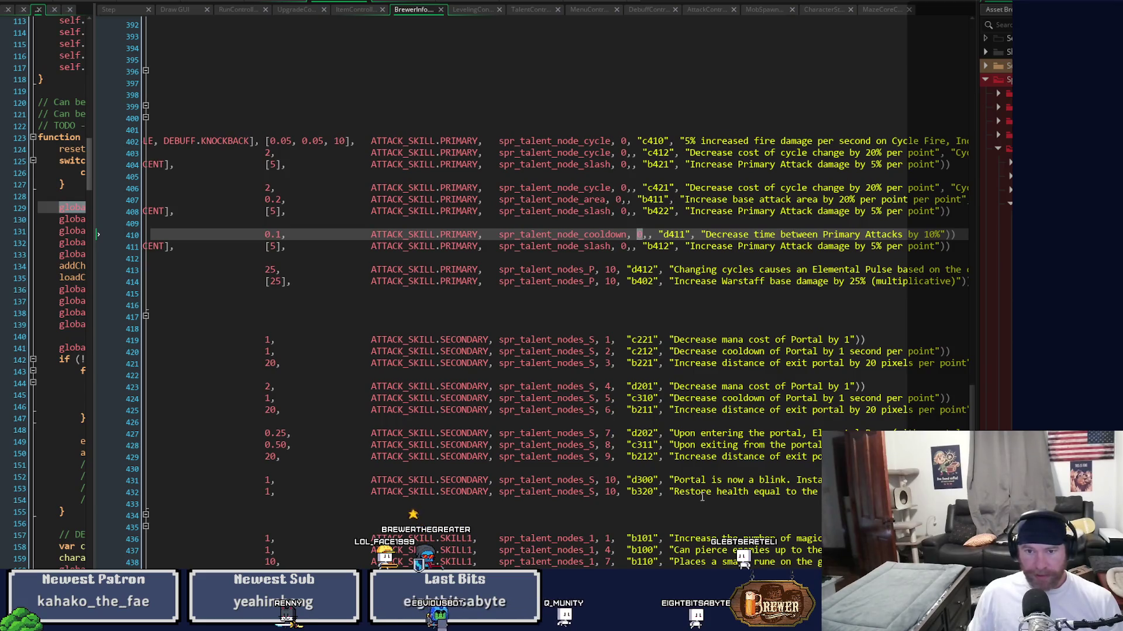
{"action": "left_click", "coordinate": [630, 246]}
{"action": "key", "text": "BackSpace"}
{"action": "key", "text": "ctrl+s"}
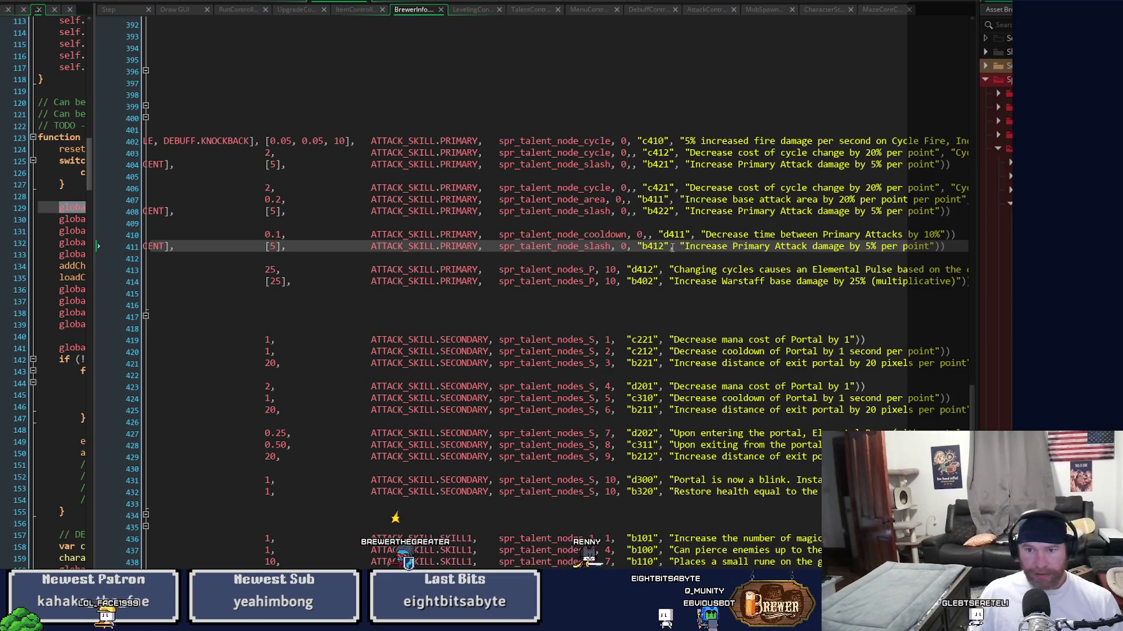
Put spr_talent_node_cycle, frame 0, on line 413
{"action": "scroll", "coordinate": [526, 292], "scroll_direction": "left", "scroll_amount": 5}
{"action": "scroll", "coordinate": [444, 394], "scroll_direction": "right", "scroll_amount": 6}
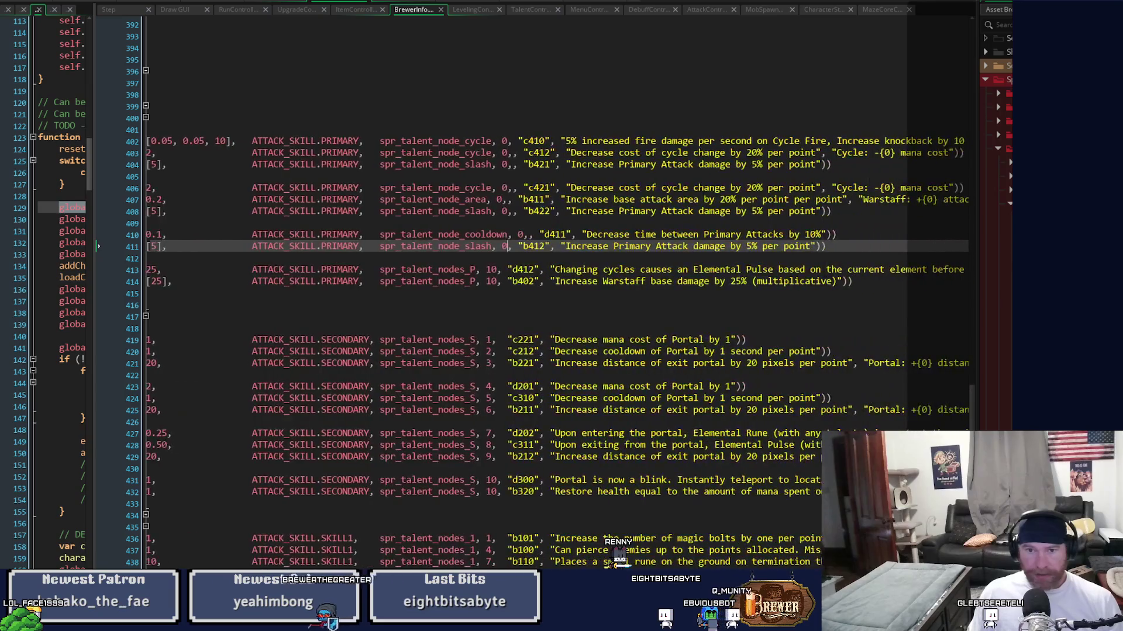
{"action": "left_click_drag", "start_coordinate": [382, 270], "coordinate": [496, 279]}
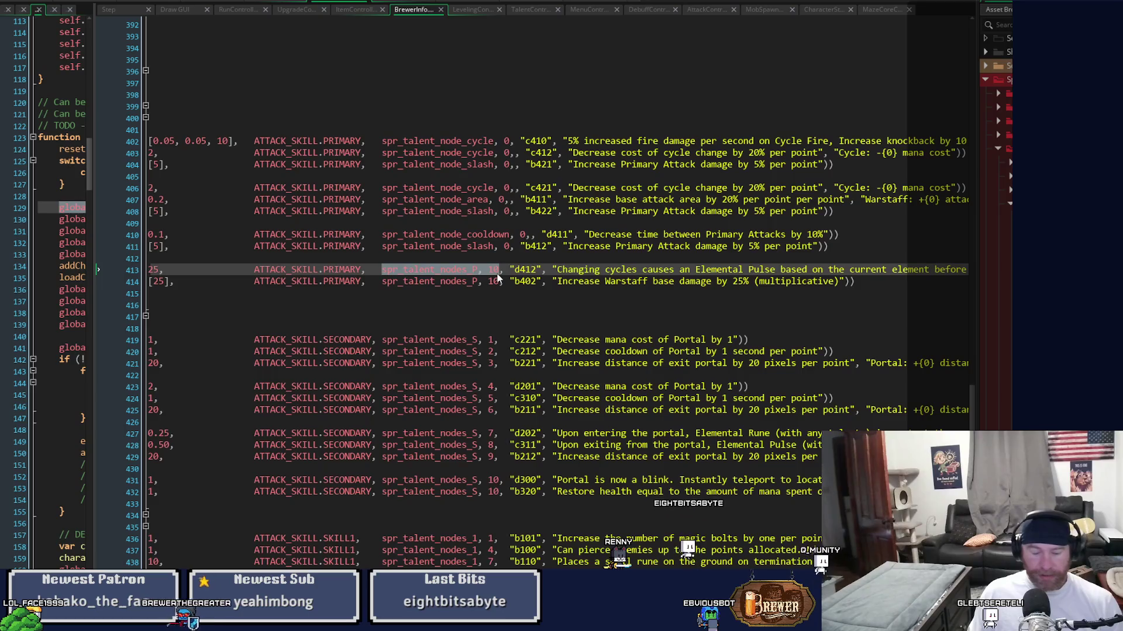
{"action": "key", "text": "ctrl+v"}
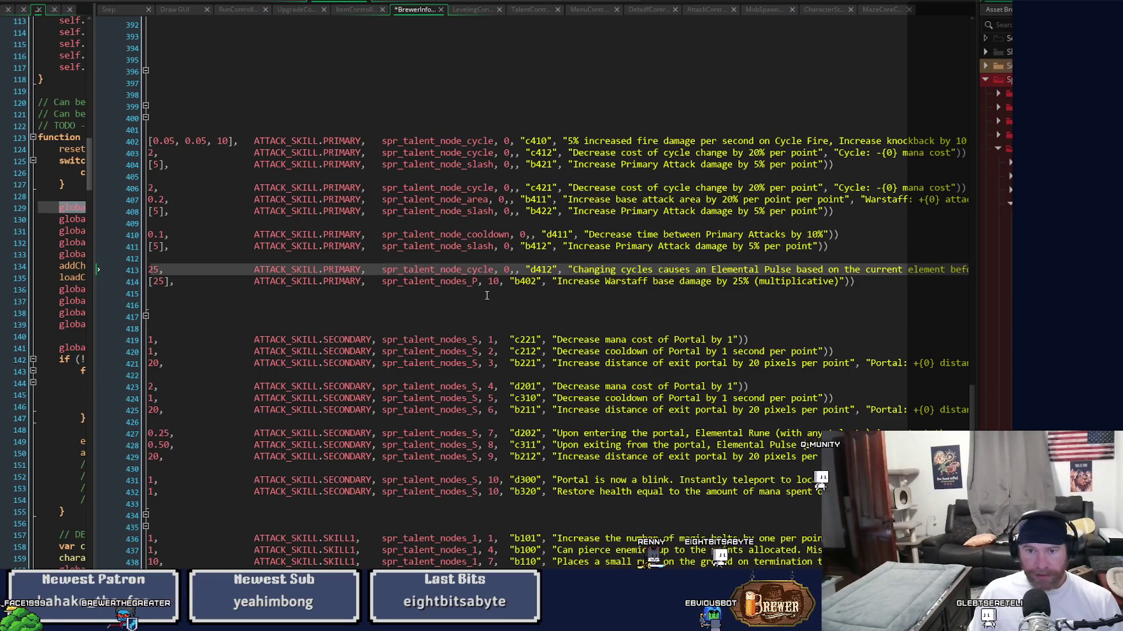
Copy line 411's spr_talent_node_slash reference onto line 414 and save
{"action": "mouse_move", "coordinate": [379, 247]}
{"action": "left_click_drag", "start_coordinate": [382, 246], "coordinate": [508, 248]}
{"action": "key", "text": "ctrl+c"}
{"action": "left_click_drag", "start_coordinate": [382, 281], "coordinate": [501, 283]}
{"action": "key", "text": "ctrl+v"}
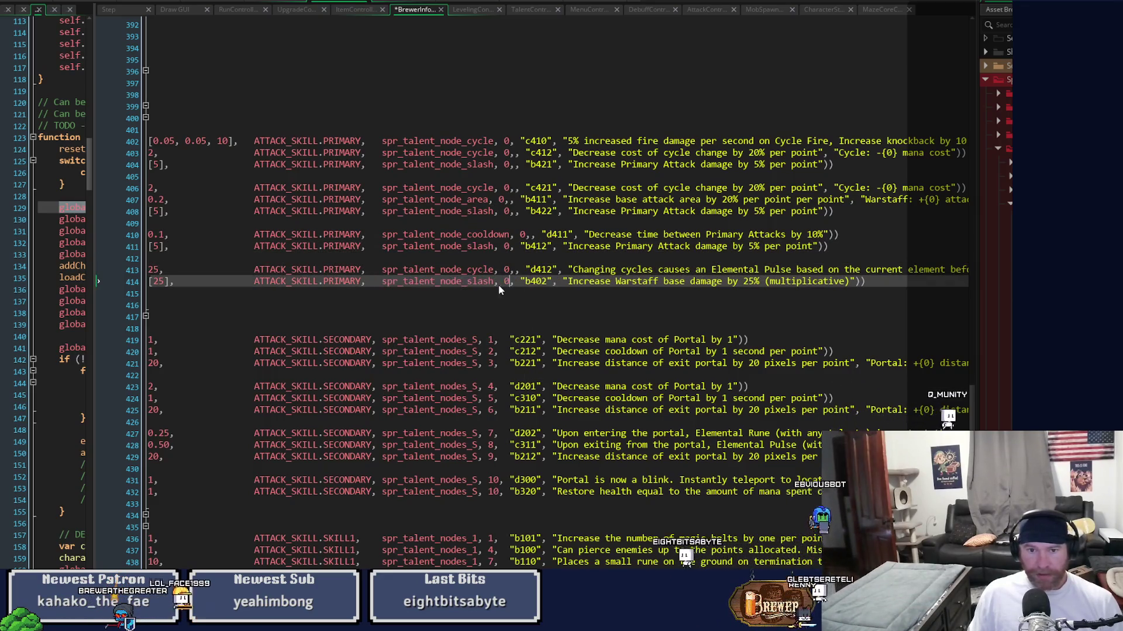
{"action": "key", "text": "ctrl+s"}
{"action": "scroll", "coordinate": [527, 292], "scroll_direction": "left", "scroll_amount": 10}
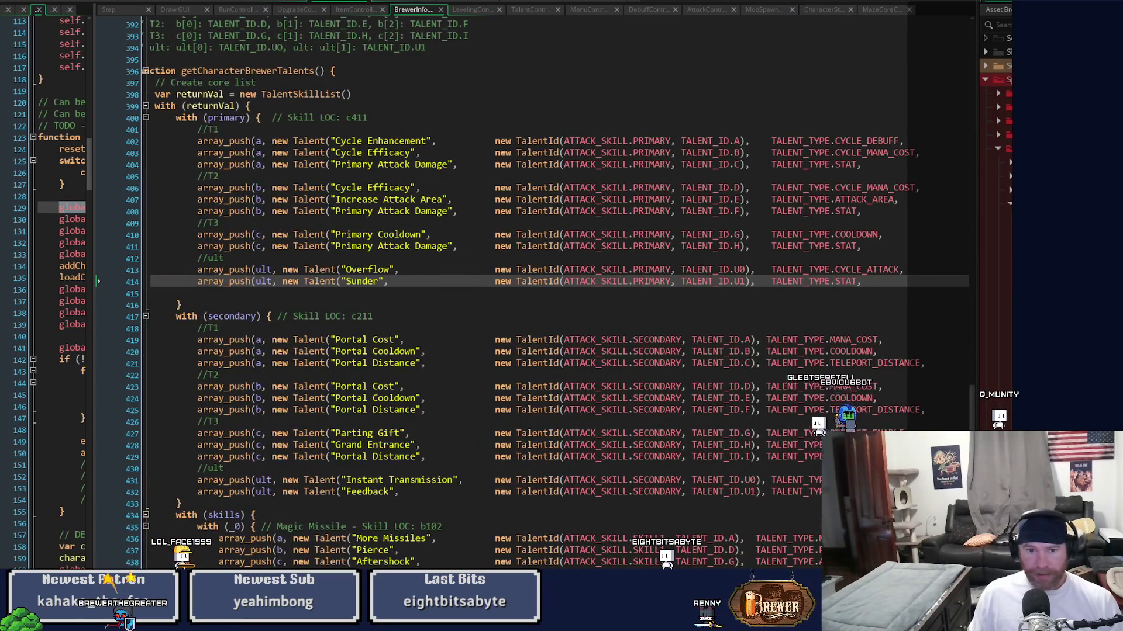
Review the talent definitions and run the game in debug mode with F6
{"action": "scroll", "coordinate": [526, 292], "scroll_direction": "right", "scroll_amount": 10}
{"action": "scroll", "coordinate": [526, 293], "scroll_direction": "right", "scroll_amount": 3}
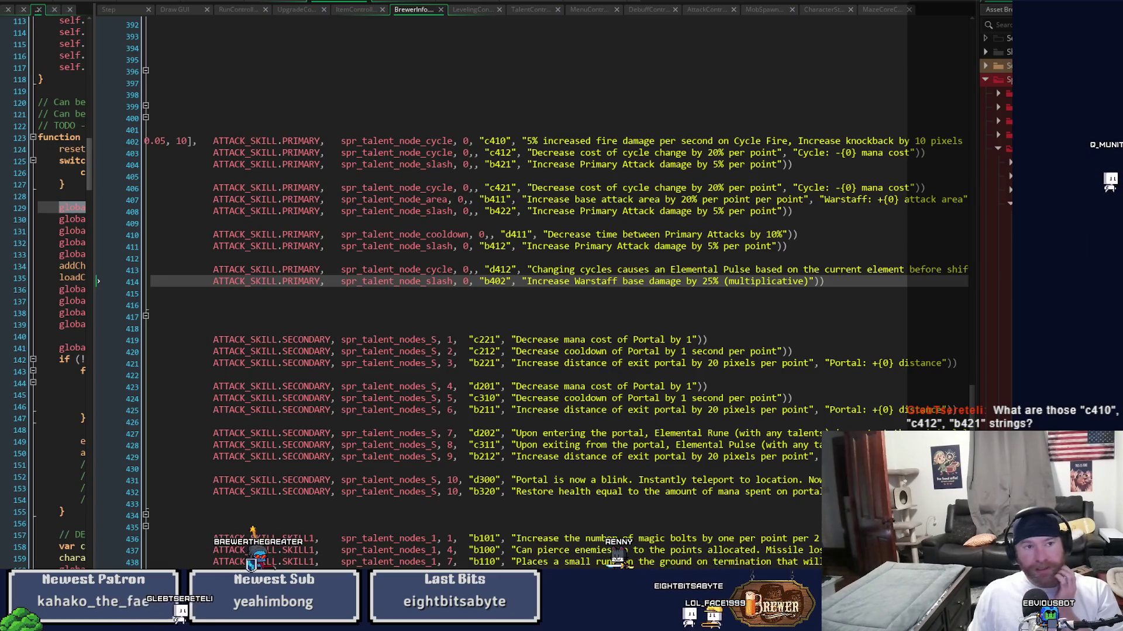
{"action": "key", "text": "F6"}
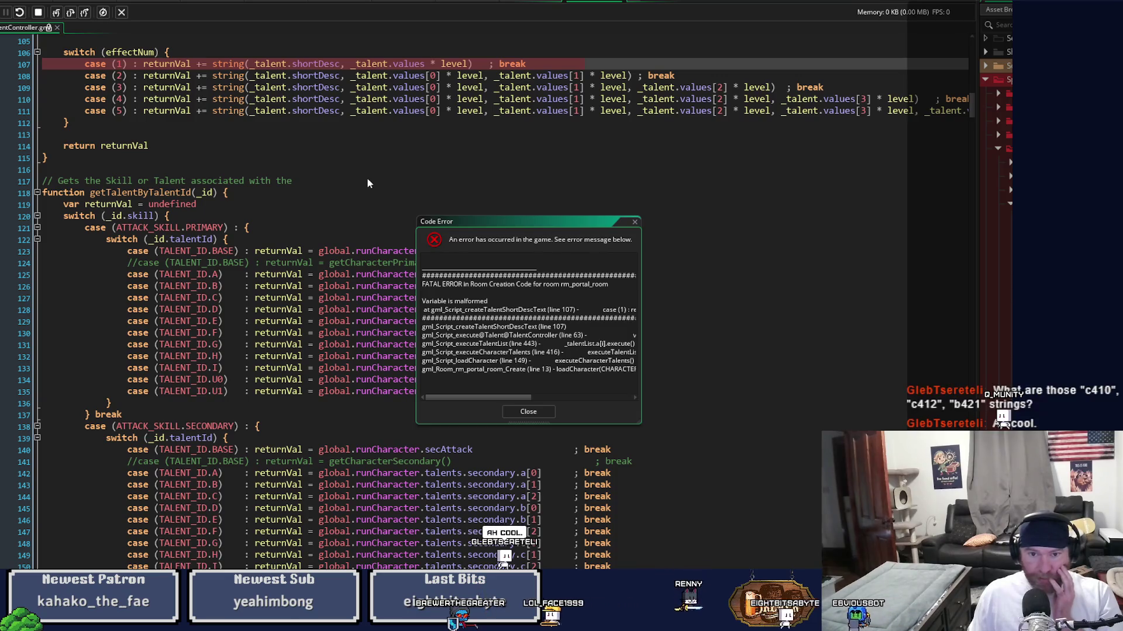
Dismiss the code error and delete the extra commas on lines 403, 404 and 406
{"action": "left_click", "coordinate": [522, 411]}
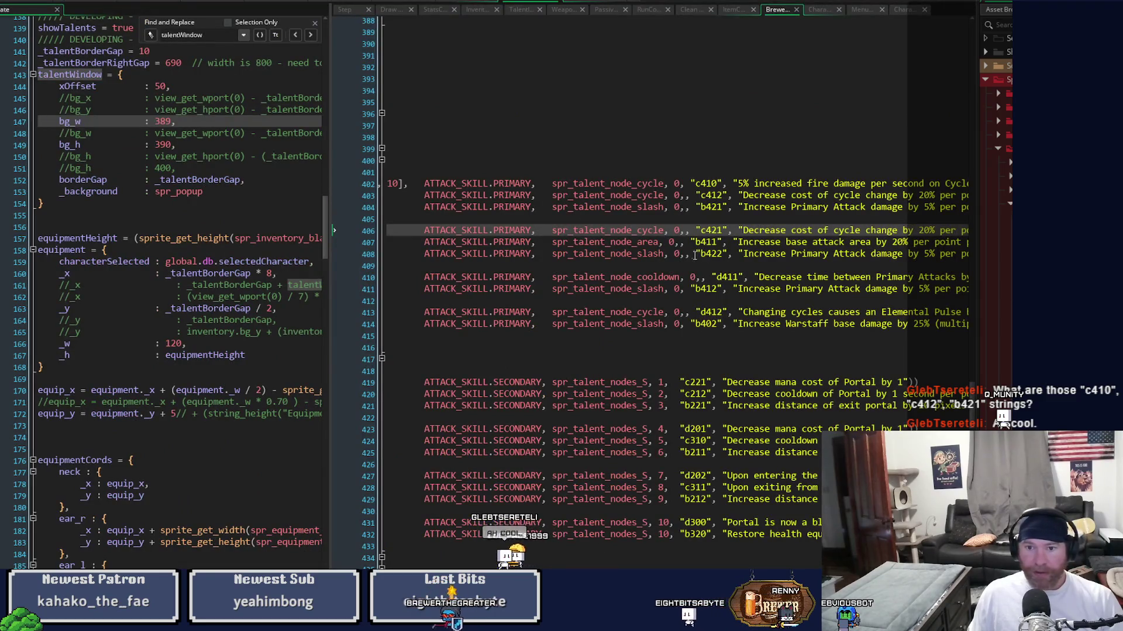
{"action": "left_click", "coordinate": [759, 208]}
{"action": "key", "text": "Delete"}
{"action": "key", "text": "Up"}
{"action": "key", "text": "Delete"}
{"action": "key", "text": "Down"}
{"action": "key", "text": "Down"}
{"action": "key", "text": "Down"}
{"action": "scroll", "coordinate": [759, 221], "scroll_direction": "left", "scroll_amount": 3}
{"action": "key", "text": "Delete"}
Remove the doubled commas on lines 408, 410 and 413, save, and rerun with F5
{"action": "key", "text": "Down"}
{"action": "key", "text": "Down"}
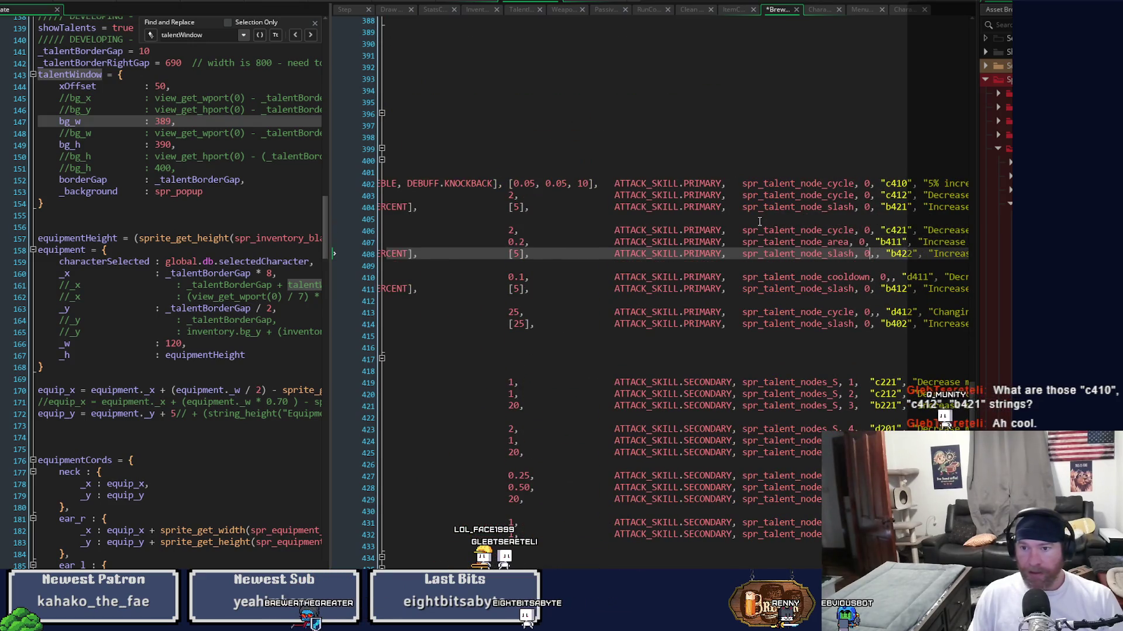
{"action": "key", "text": "Down"}
{"action": "key", "text": "Down"}
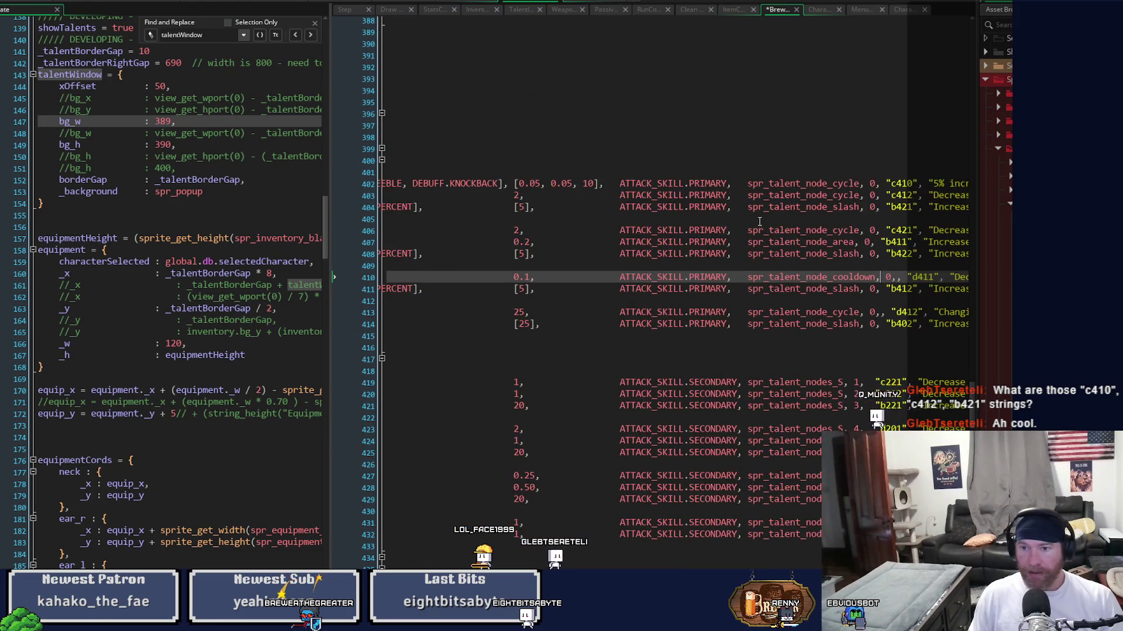
{"action": "key", "text": "Delete"}
{"action": "key", "text": "Down"}
{"action": "key", "text": "Down"}
{"action": "key", "text": "Down"}
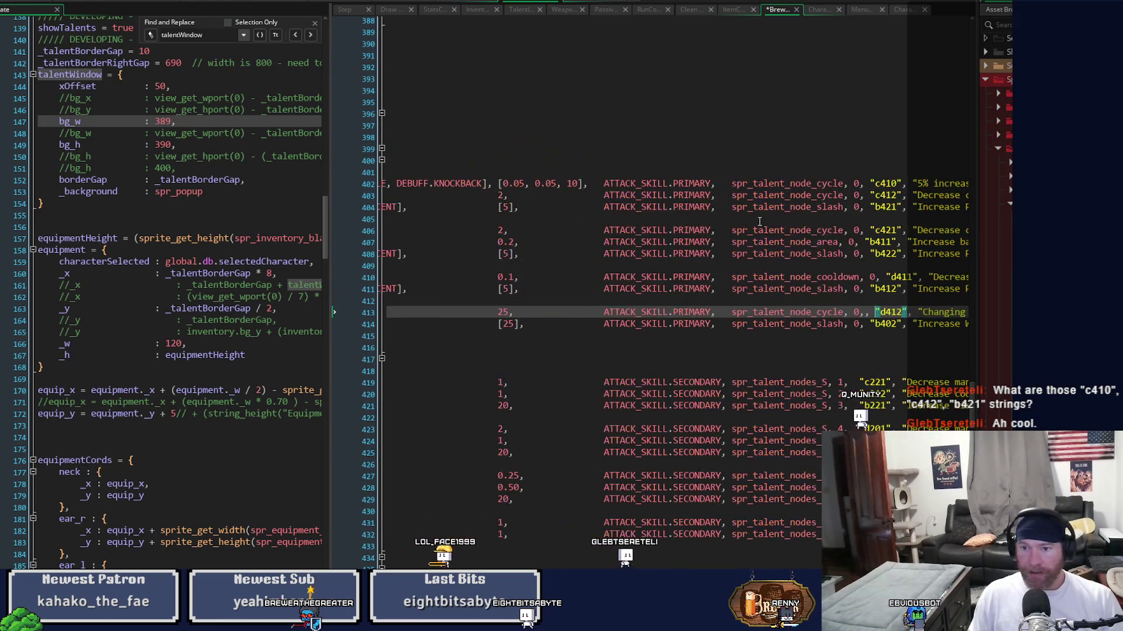
{"action": "key", "text": "Delete"}
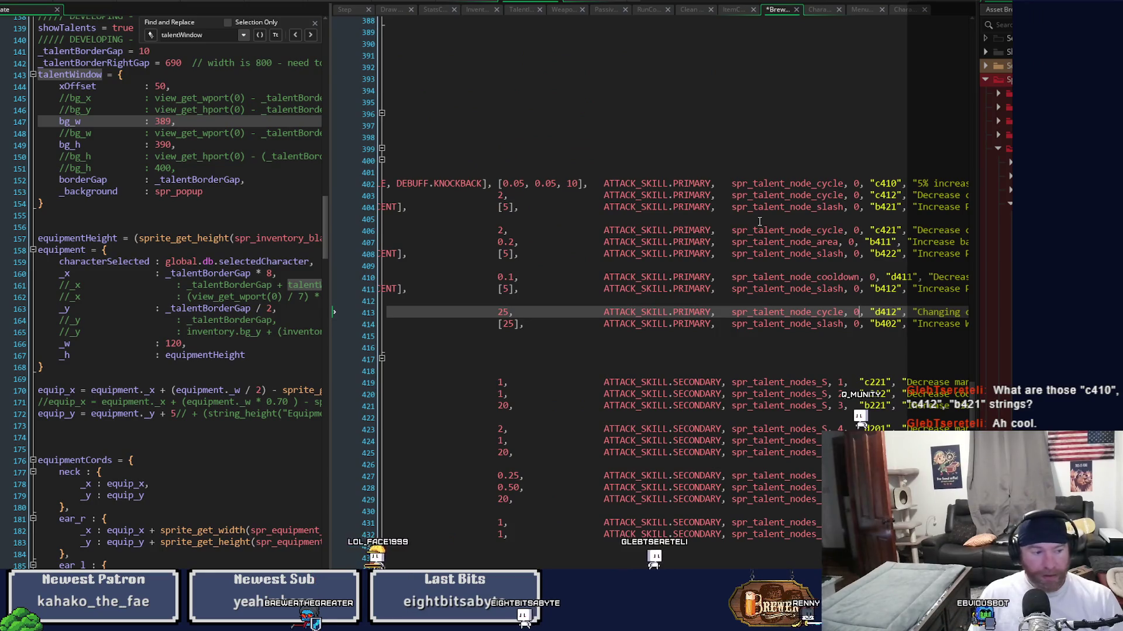
{"action": "key", "text": "ctrl+s"}
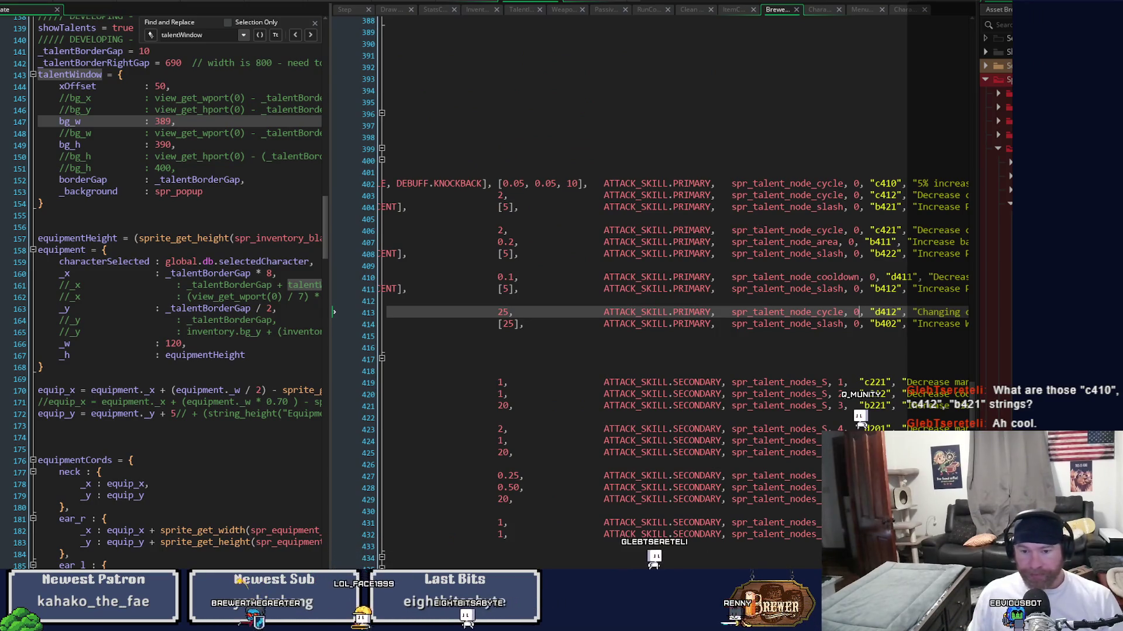
{"action": "scroll", "coordinate": [672, 293], "scroll_direction": "right", "scroll_amount": 5}
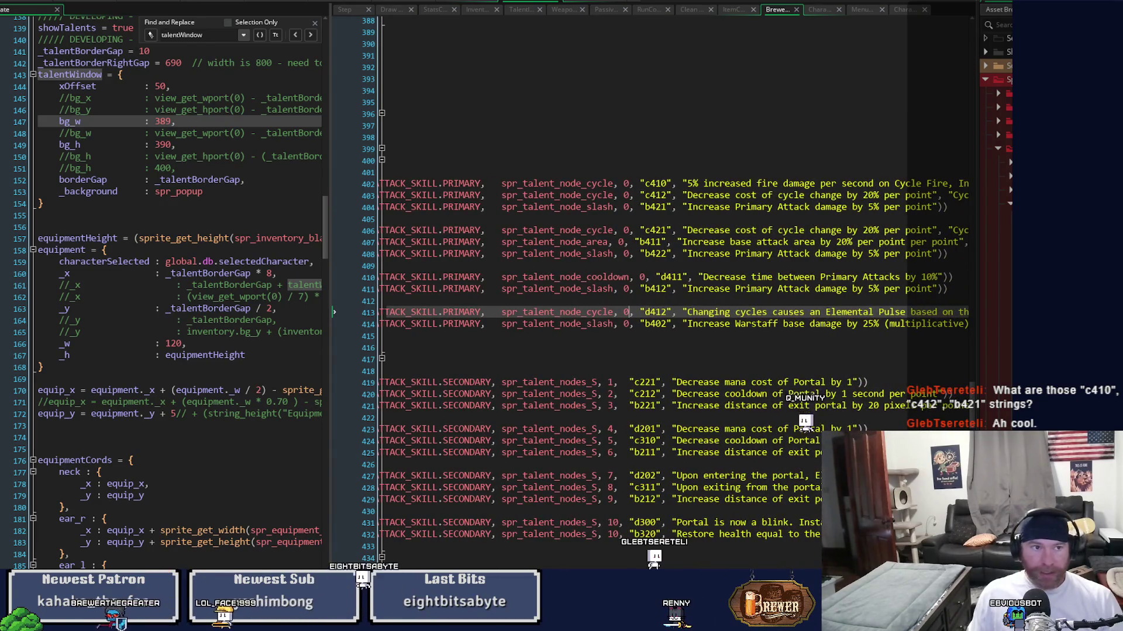
{"action": "key", "text": "F5"}
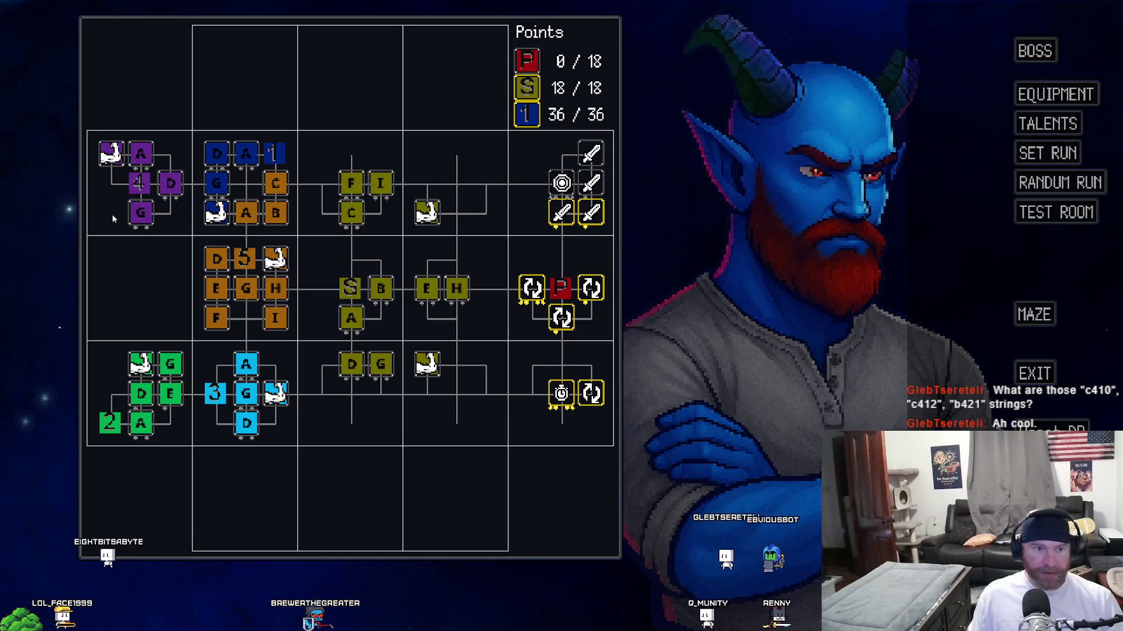
Check the running game's talent tree for the yellow sword, cycle and stopwatch node icons
{"action": "mouse_move", "coordinate": [140, 152]}
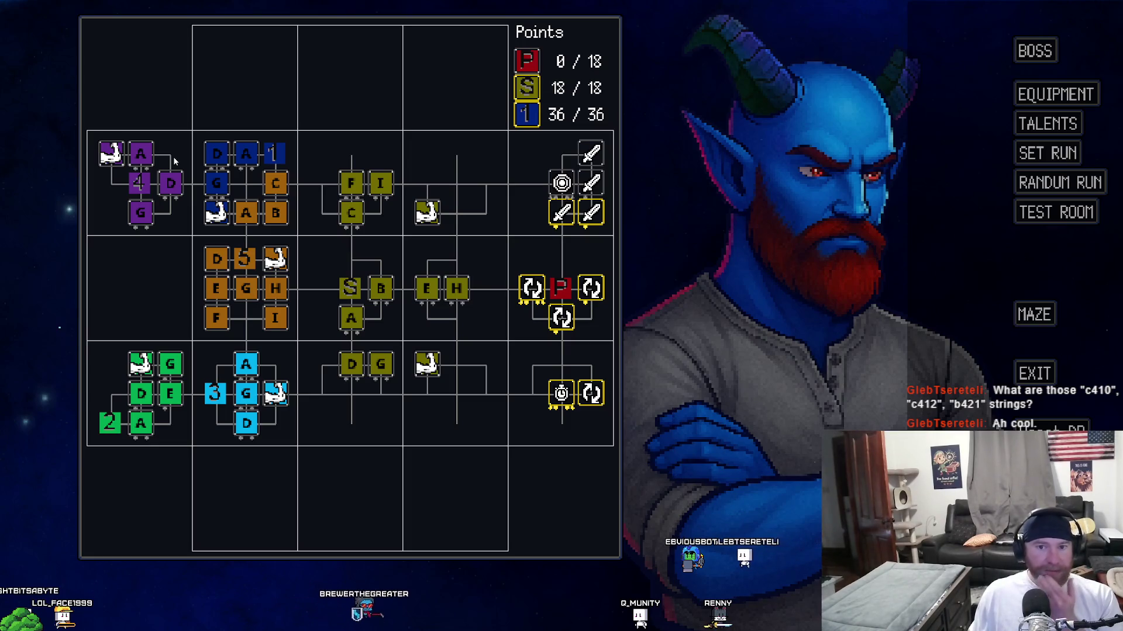
{"action": "mouse_move", "coordinate": [589, 185]}
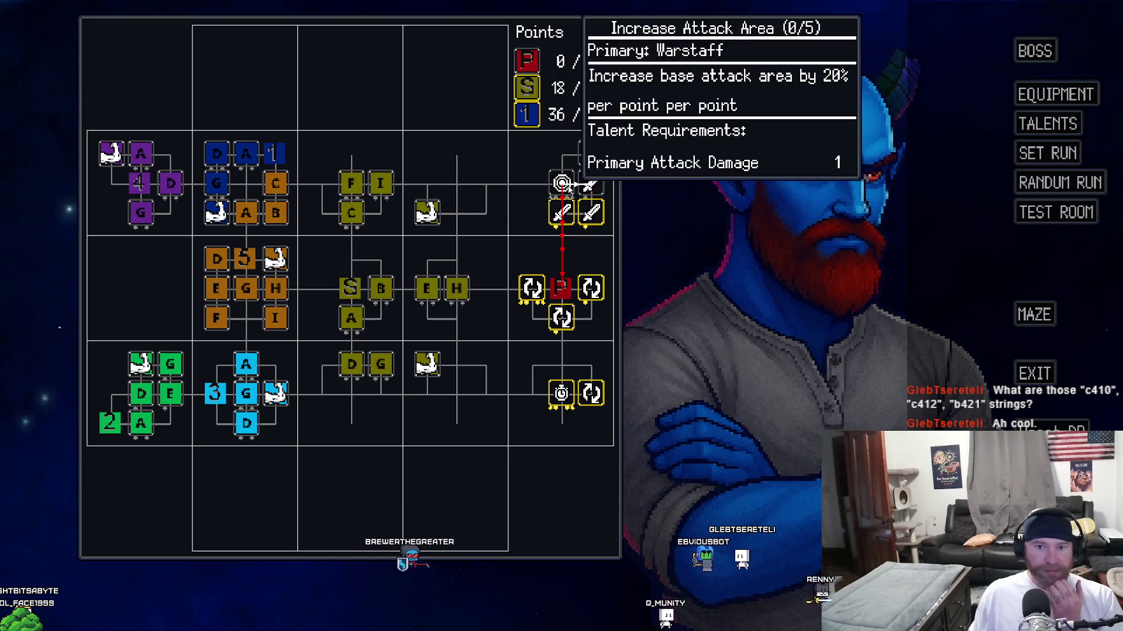
{"action": "mouse_move", "coordinate": [576, 408]}
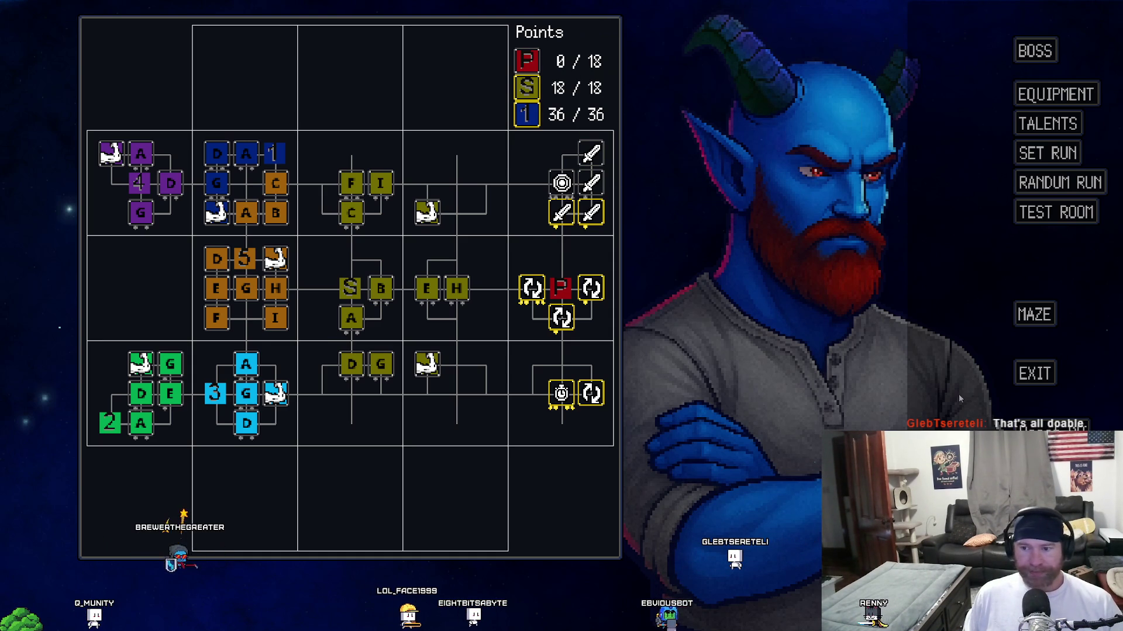
{"action": "key", "text": "alt+Tab"}
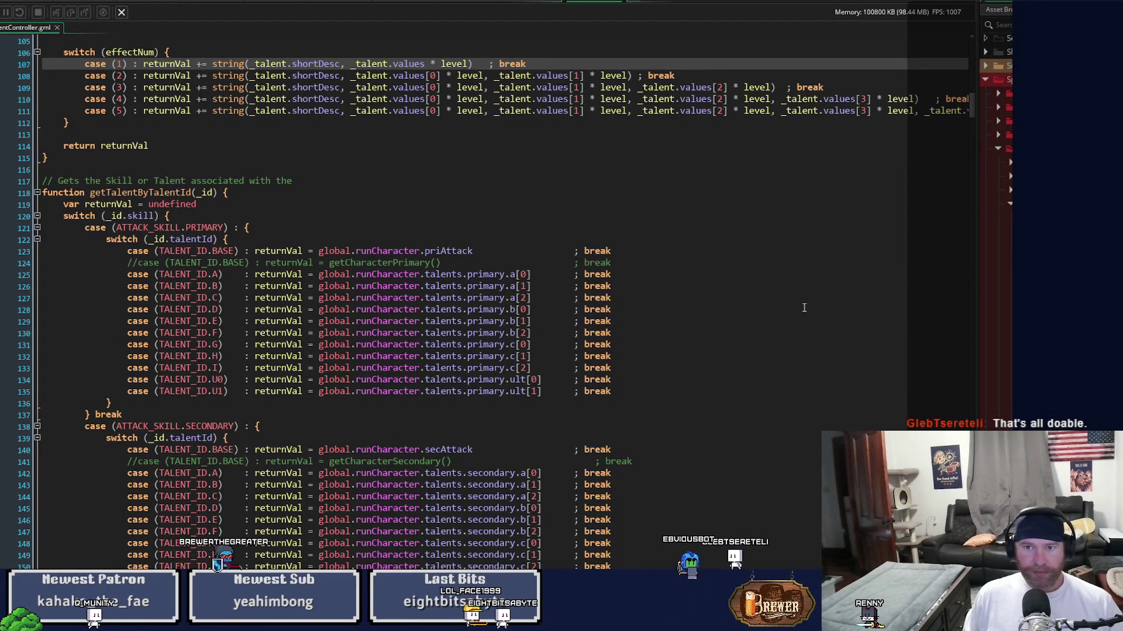
{"action": "left_click", "coordinate": [520, 4]}
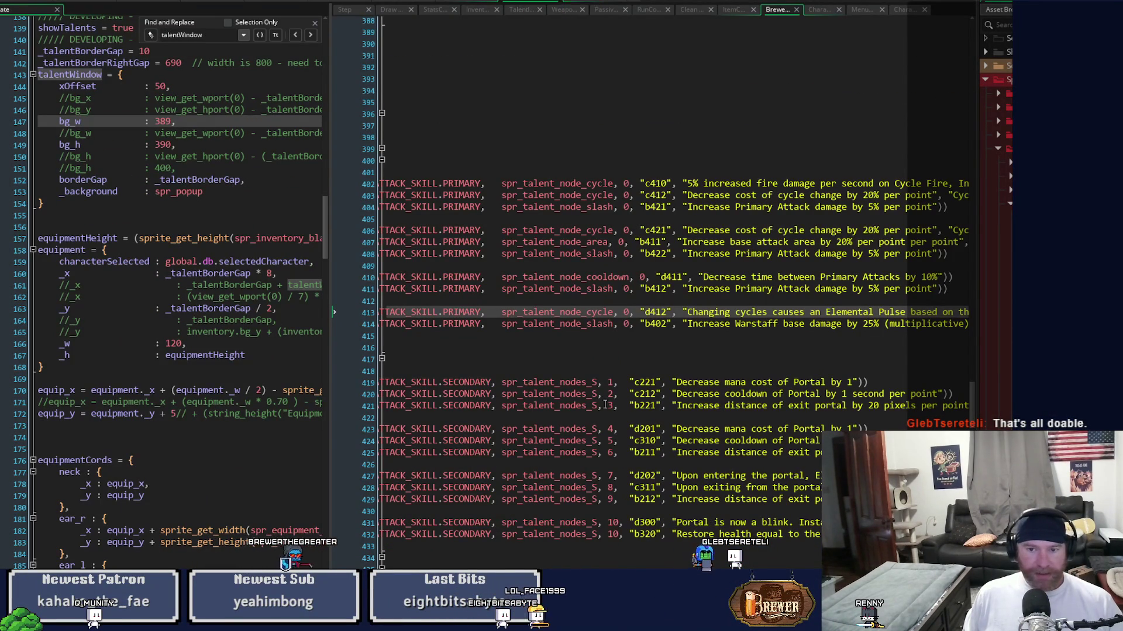
{"action": "scroll", "coordinate": [673, 293], "scroll_direction": "left", "scroll_amount": 3}
{"action": "scroll", "coordinate": [673, 292], "scroll_direction": "left", "scroll_amount": 6}
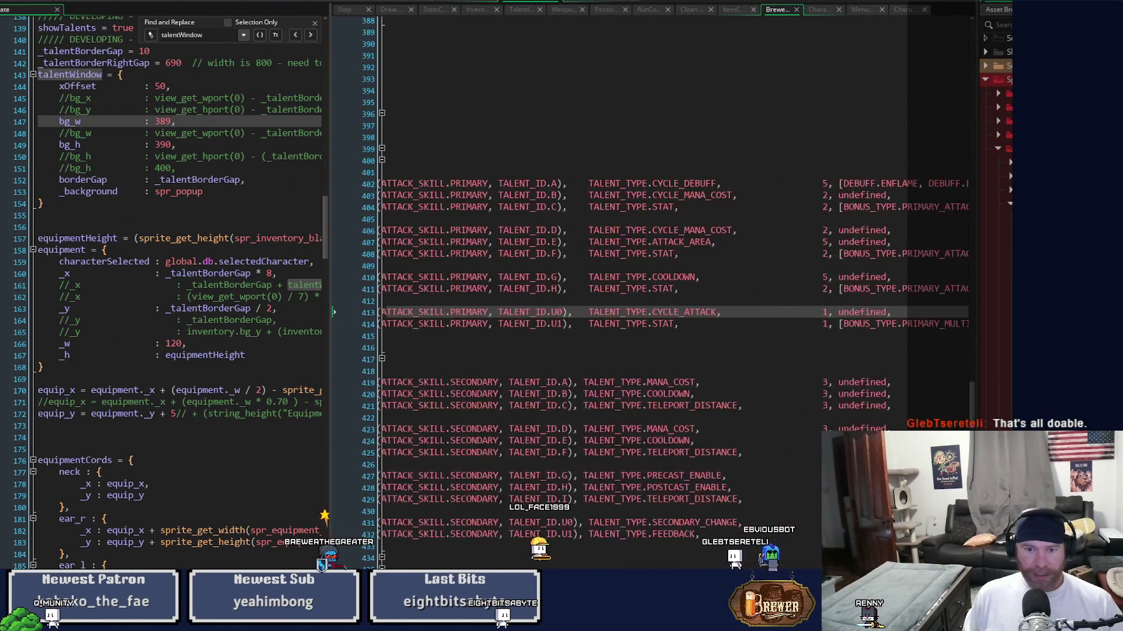
{"action": "scroll", "coordinate": [672, 293], "scroll_direction": "right", "scroll_amount": 10}
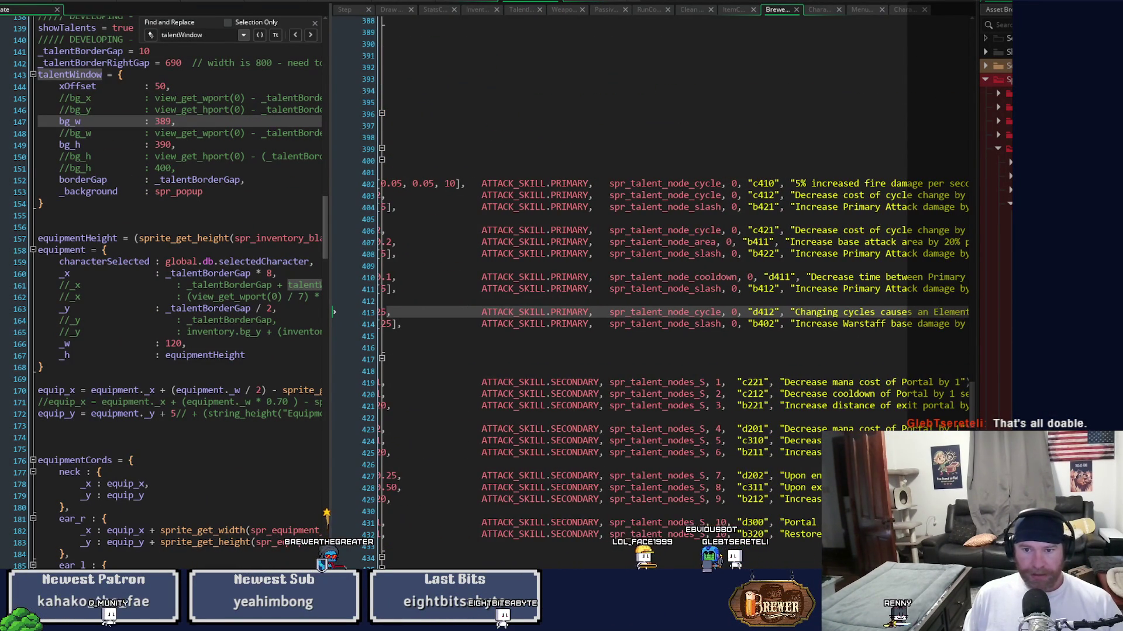
{"action": "scroll", "coordinate": [673, 292], "scroll_direction": "right", "scroll_amount": 3}
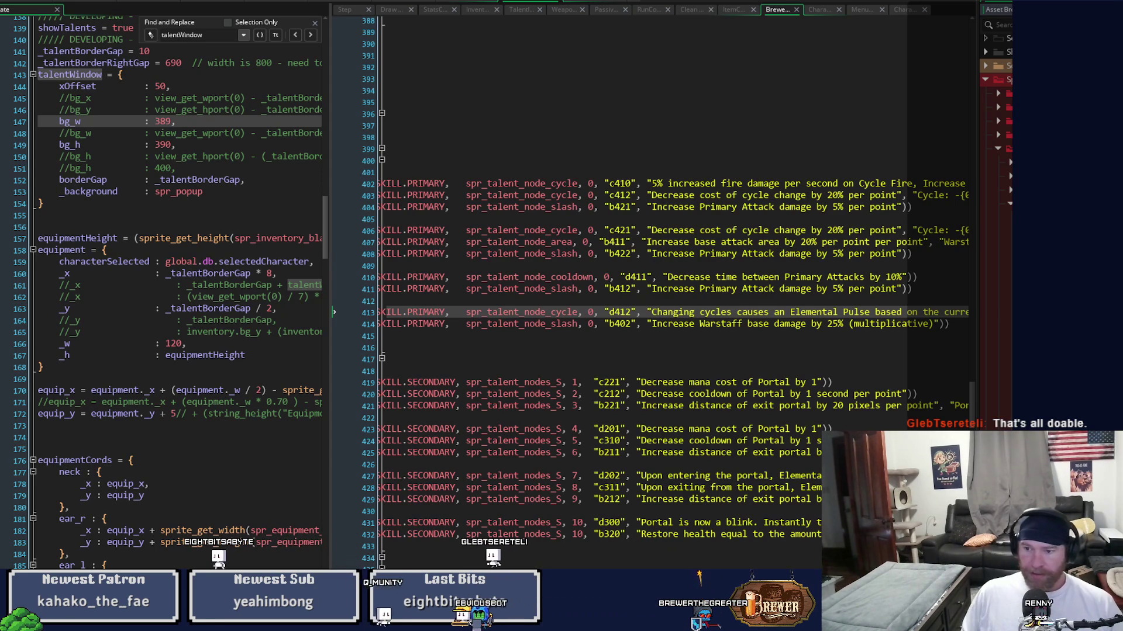
Start importing a new image file into the spr_talent_node_portal sprite and confirm the chosen file
{"action": "key", "text": "ctrl+Tab"}
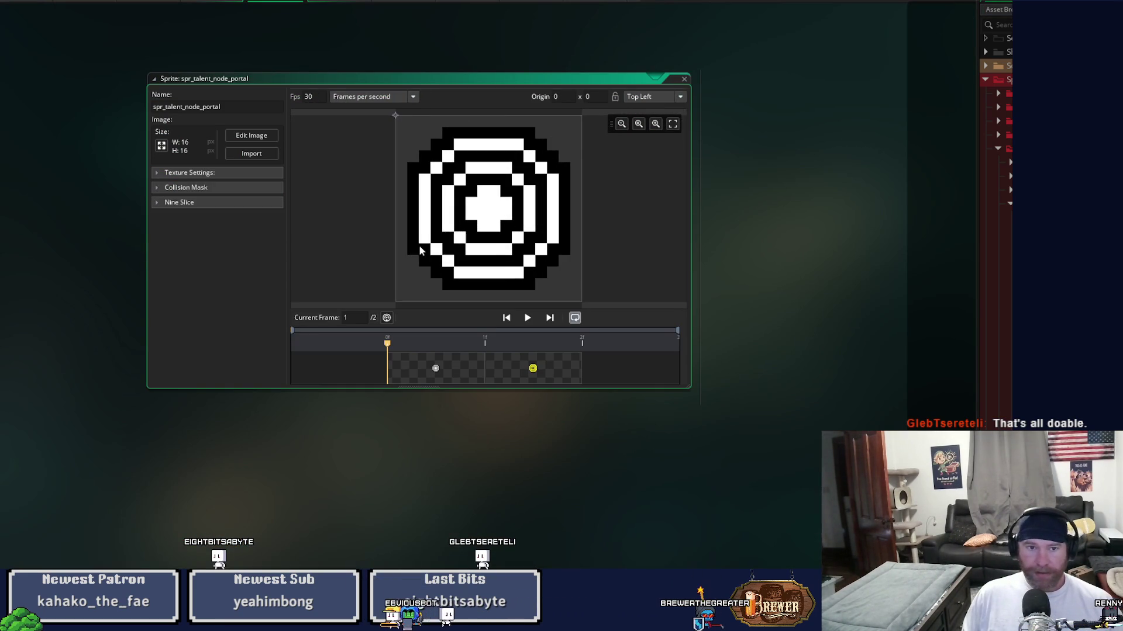
{"action": "left_click", "coordinate": [262, 138]}
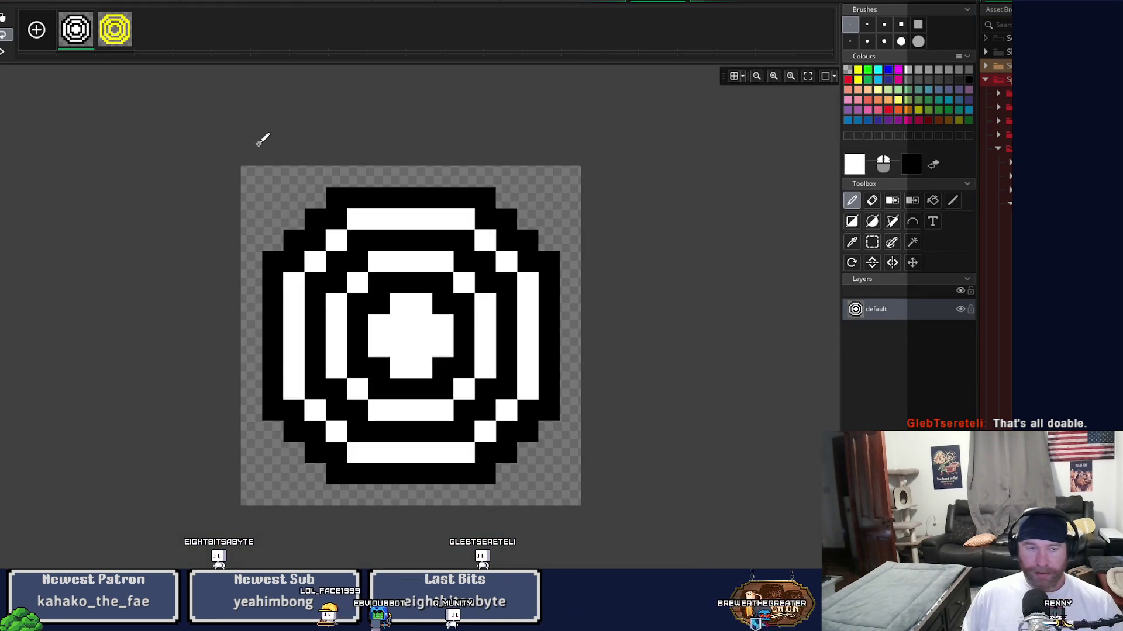
{"action": "left_click", "coordinate": [685, 6]}
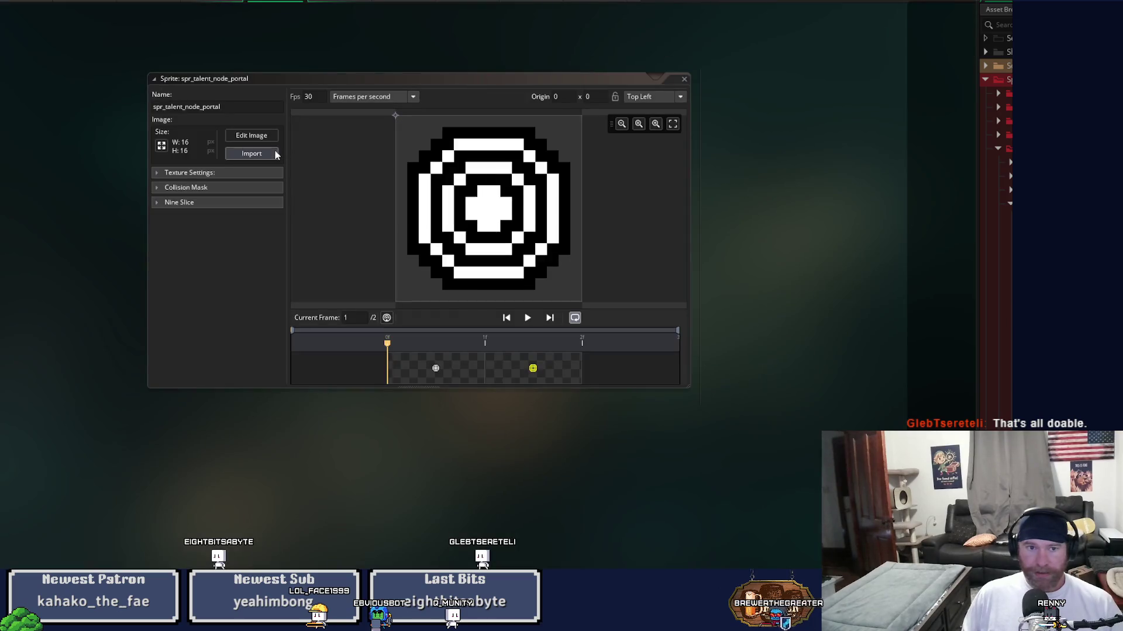
{"action": "left_click", "coordinate": [257, 155]}
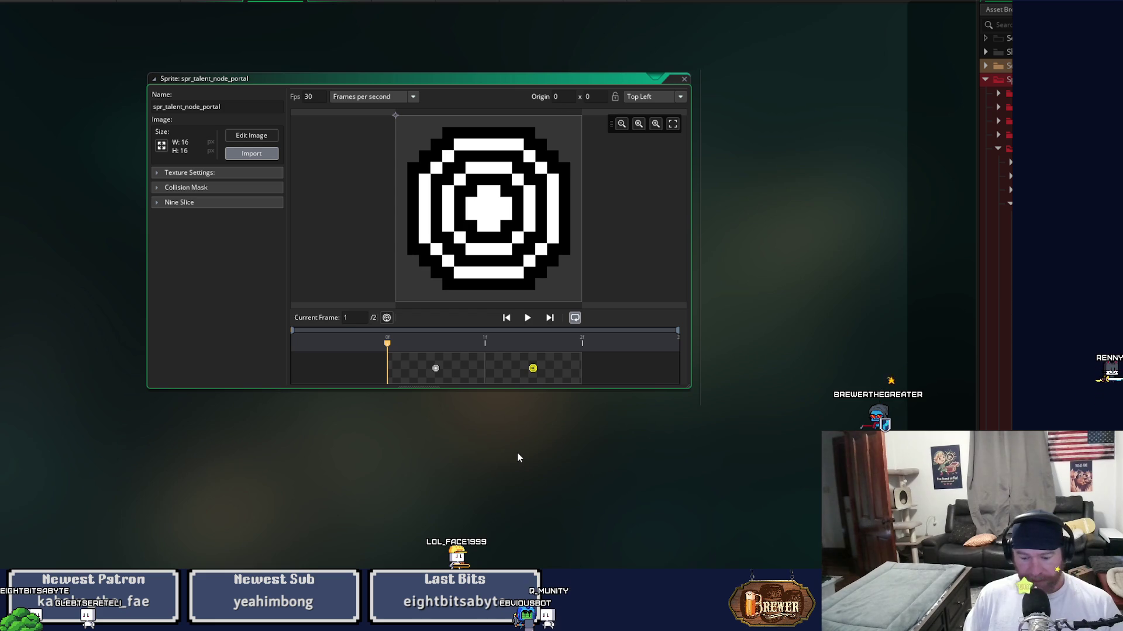
{"action": "key", "text": "Return"}
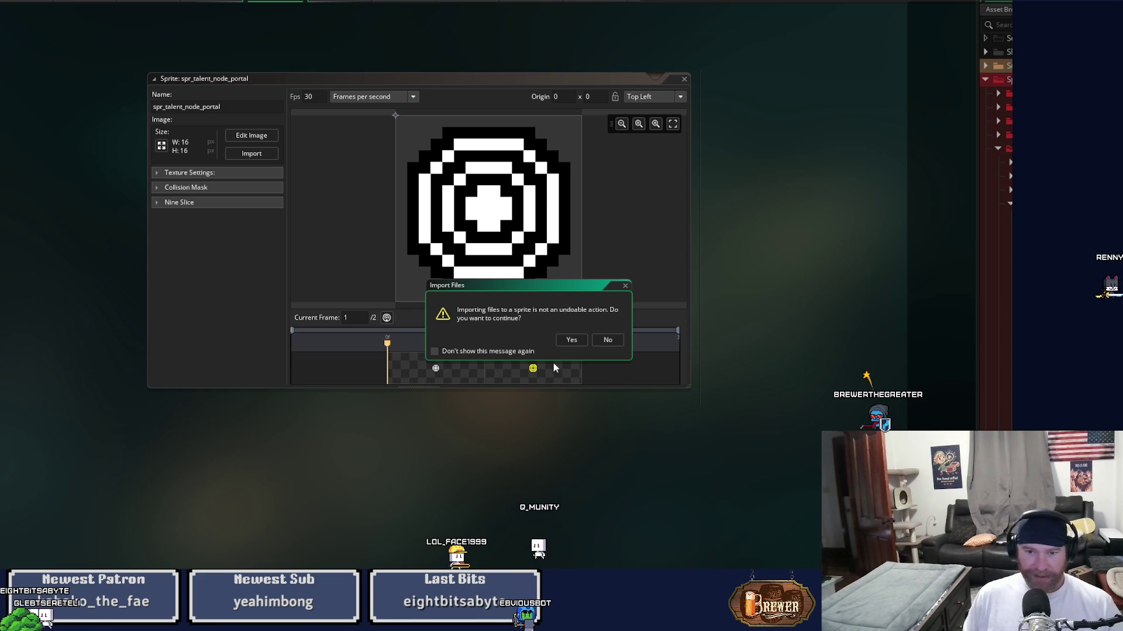
Accept the imported ring image and duplicate it into a second frame
{"action": "left_click", "coordinate": [567, 341]}
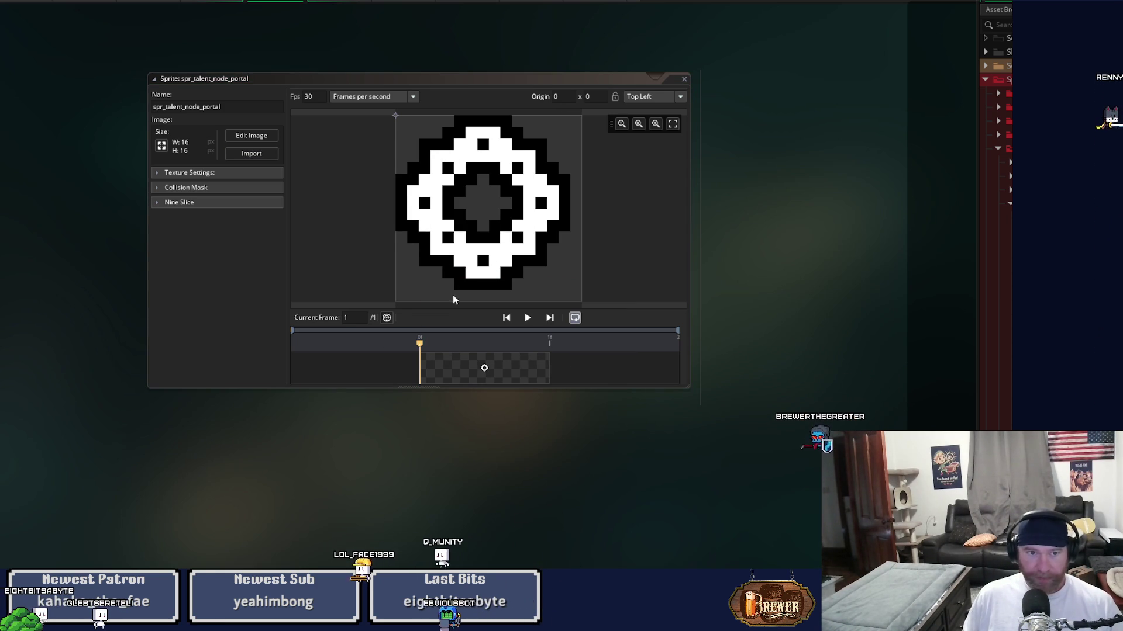
{"action": "left_click", "coordinate": [263, 138]}
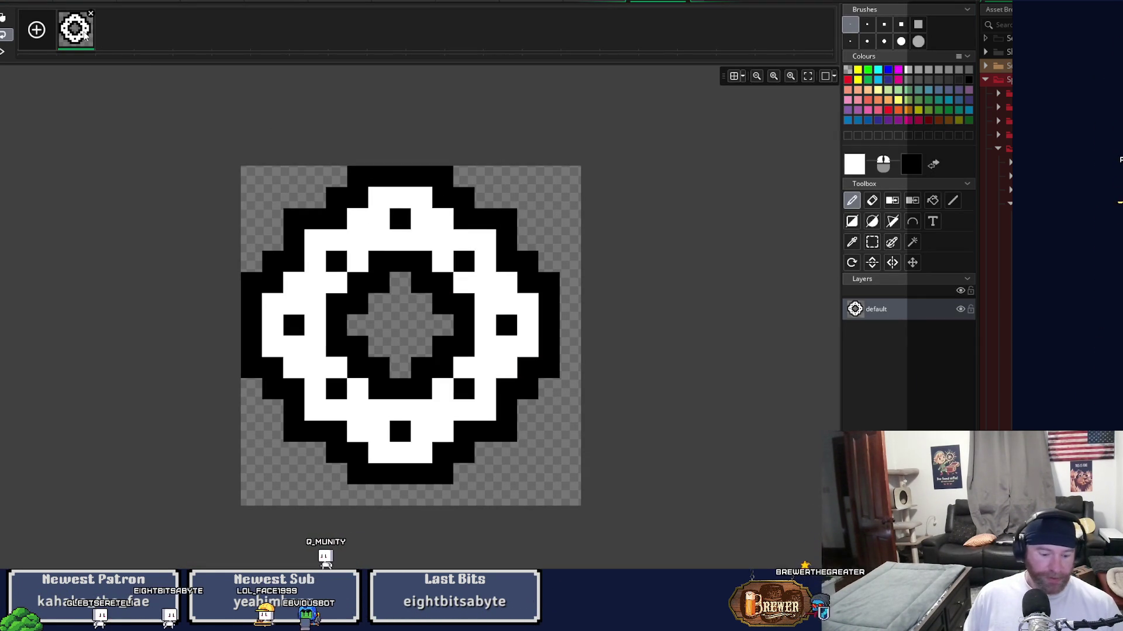
{"action": "key", "text": "ctrl+d"}
{"action": "left_click", "coordinate": [127, 41]}
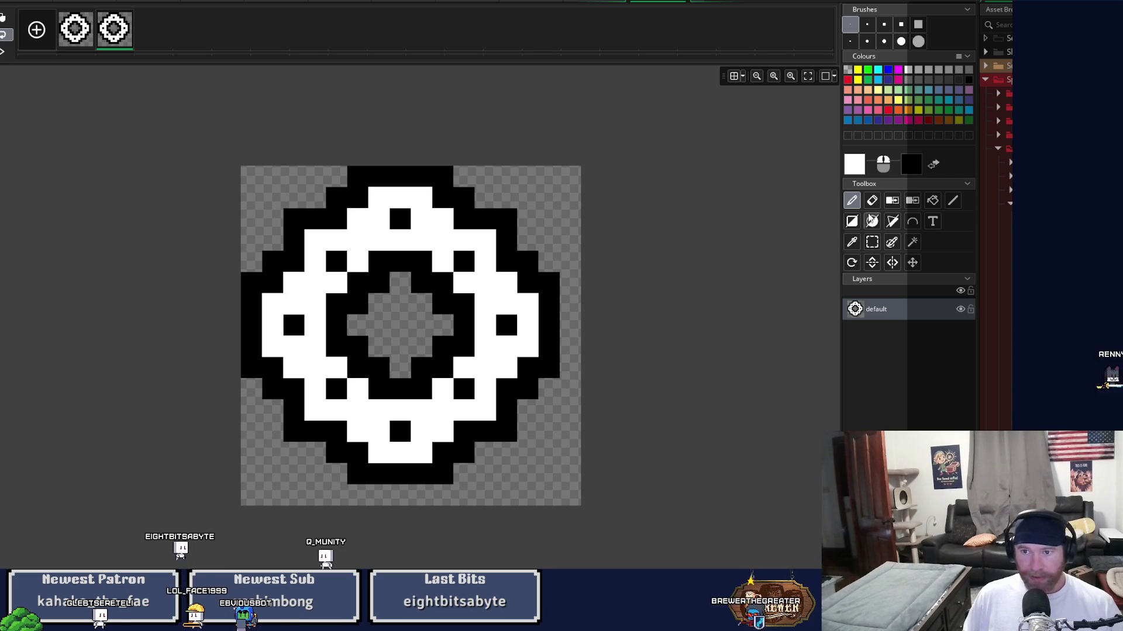
Make frame 2's white areas transparent and its black rings yellow, then close the portal sprite
{"action": "left_click", "coordinate": [891, 200]}
{"action": "left_click", "coordinate": [494, 284]}
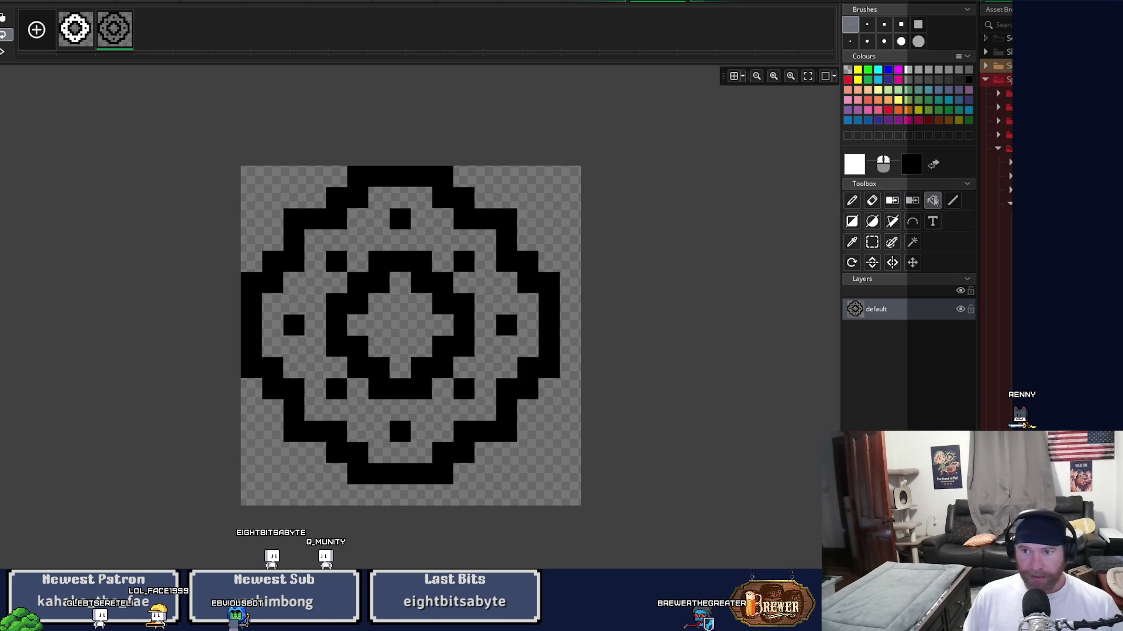
{"action": "left_click", "coordinate": [431, 281]}
{"action": "left_click", "coordinate": [462, 260]}
{"action": "left_click", "coordinate": [507, 222]}
{"action": "left_click", "coordinate": [508, 325]}
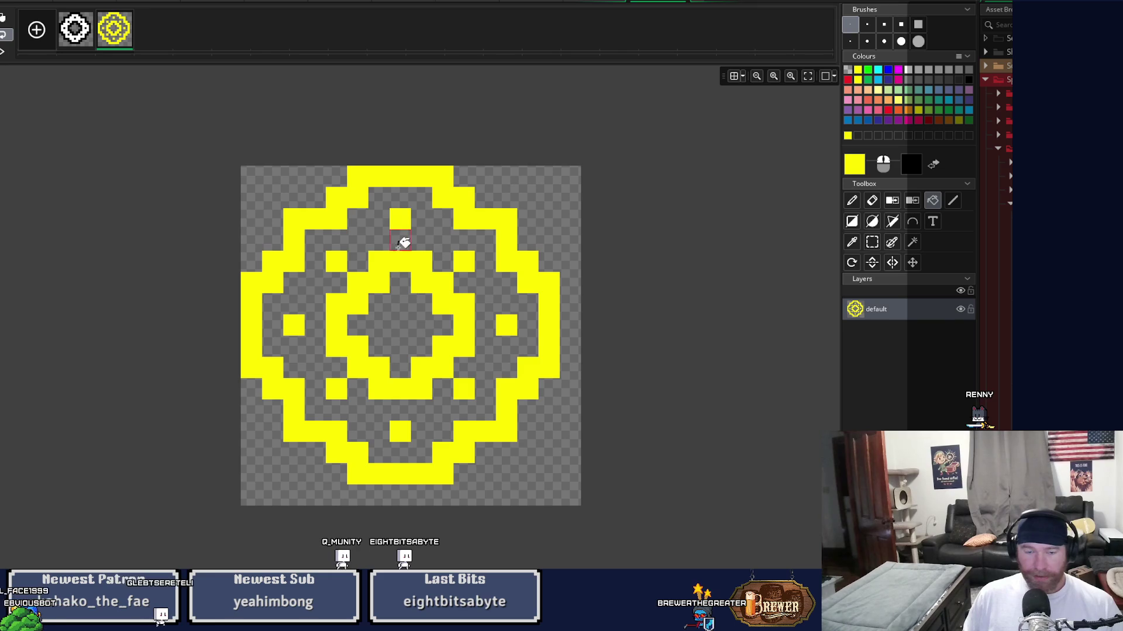
{"action": "left_click", "coordinate": [687, 2]}
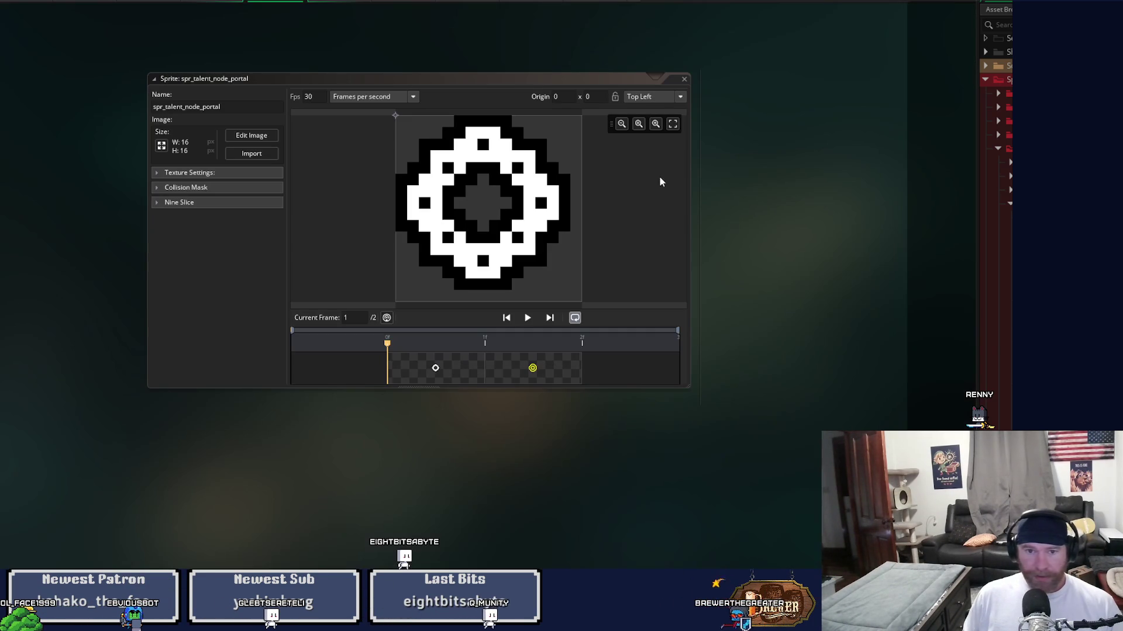
{"action": "left_click", "coordinate": [684, 79]}
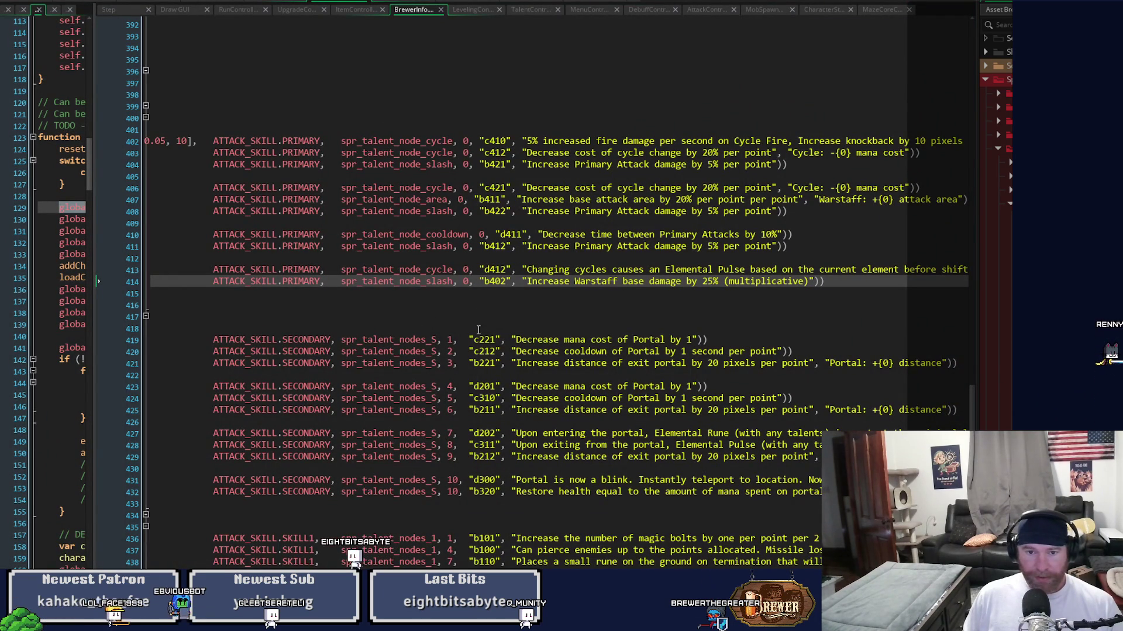
Change line 419's sprite argument to spr_talent_node_portal, 0 and save the script
{"action": "left_click", "coordinate": [343, 340]}
{"action": "left_click_drag", "start_coordinate": [342, 339], "coordinate": [453, 340]}
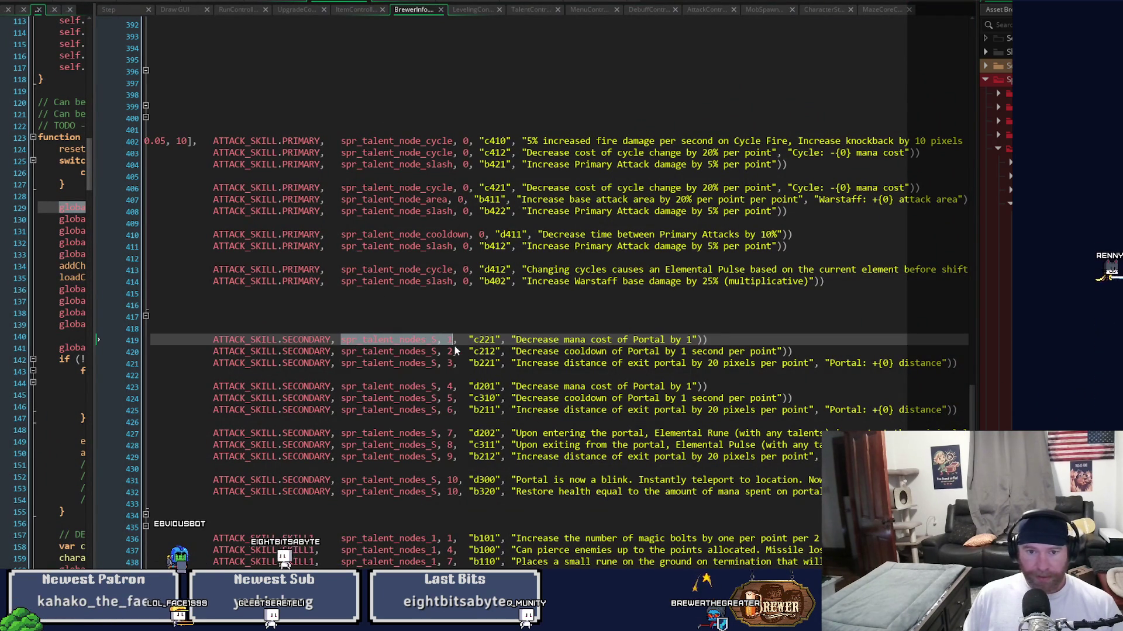
{"action": "type", "text": "spr_talent_node_slash, 0"}
{"action": "mouse_move", "coordinate": [452, 342]}
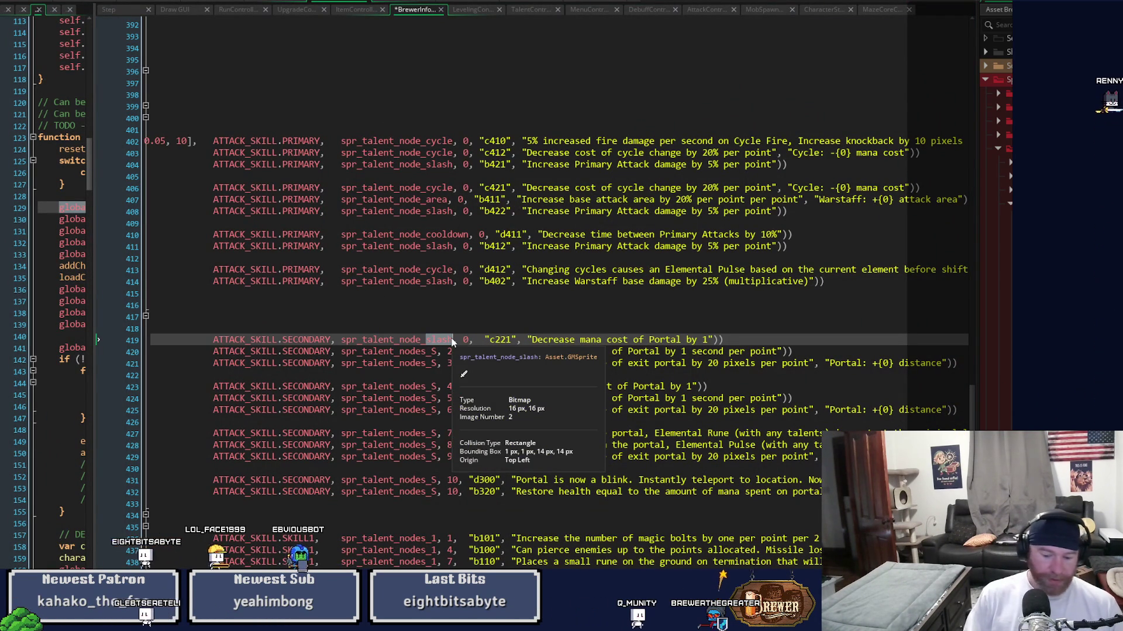
{"action": "type", "text": "portal"}
{"action": "key", "text": "ctrl+s"}
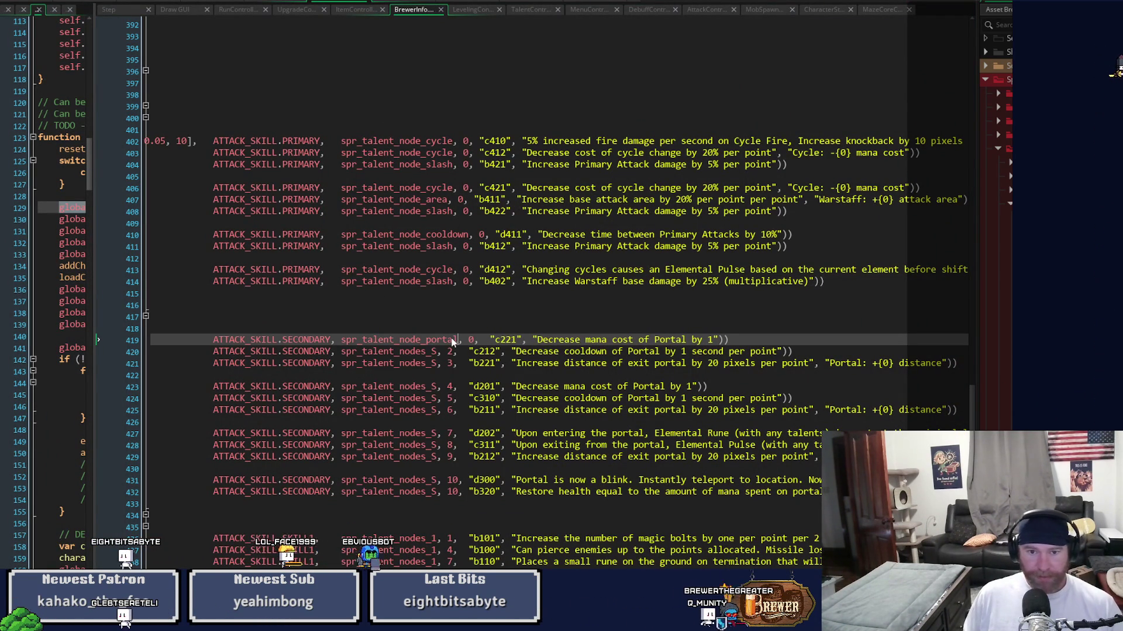
{"action": "left_click_drag", "start_coordinate": [373, 338], "coordinate": [470, 345]}
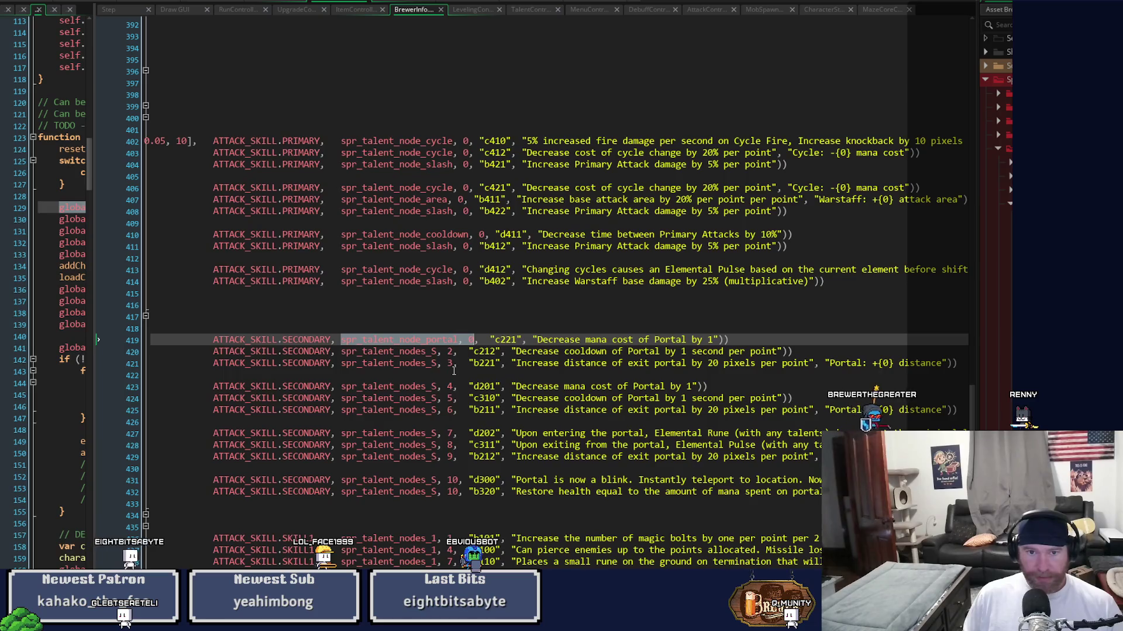
{"action": "mouse_move", "coordinate": [343, 235]}
{"action": "left_mouse_down"}
{"action": "mouse_move", "coordinate": [496, 236]}
{"action": "mouse_move", "coordinate": [485, 236]}
{"action": "left_mouse_up"}
{"action": "key", "text": "ctrl+c"}
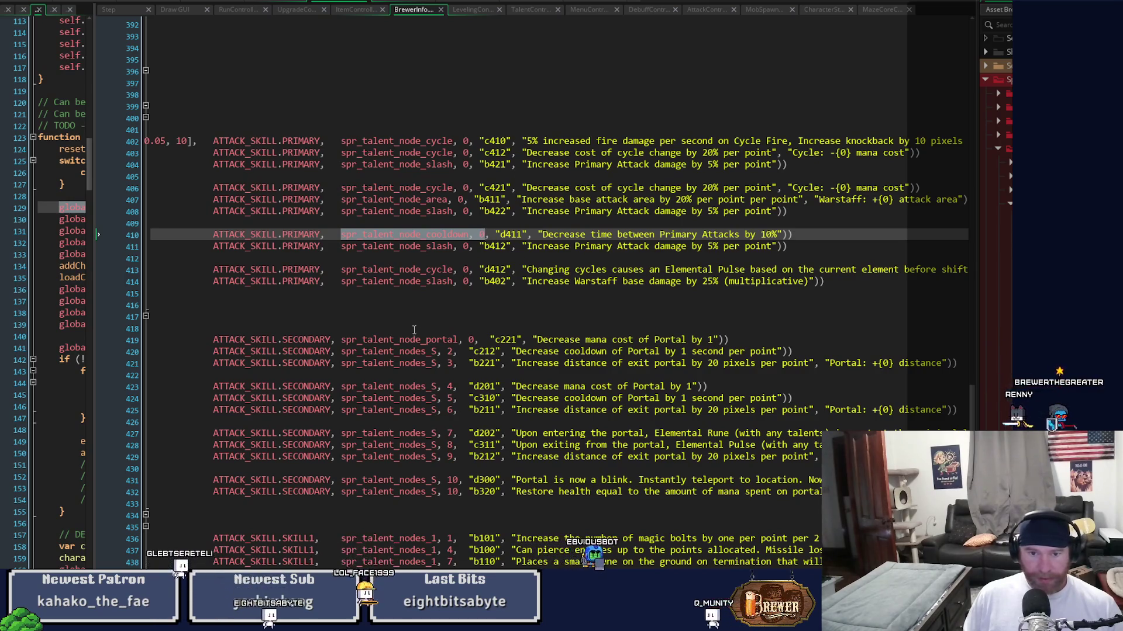
Replace spr_talent_nodes_S, 2 on line 420 with spr_talent_node_cooldown, 0 and save
{"action": "left_click_drag", "start_coordinate": [336, 351], "coordinate": [454, 351]}
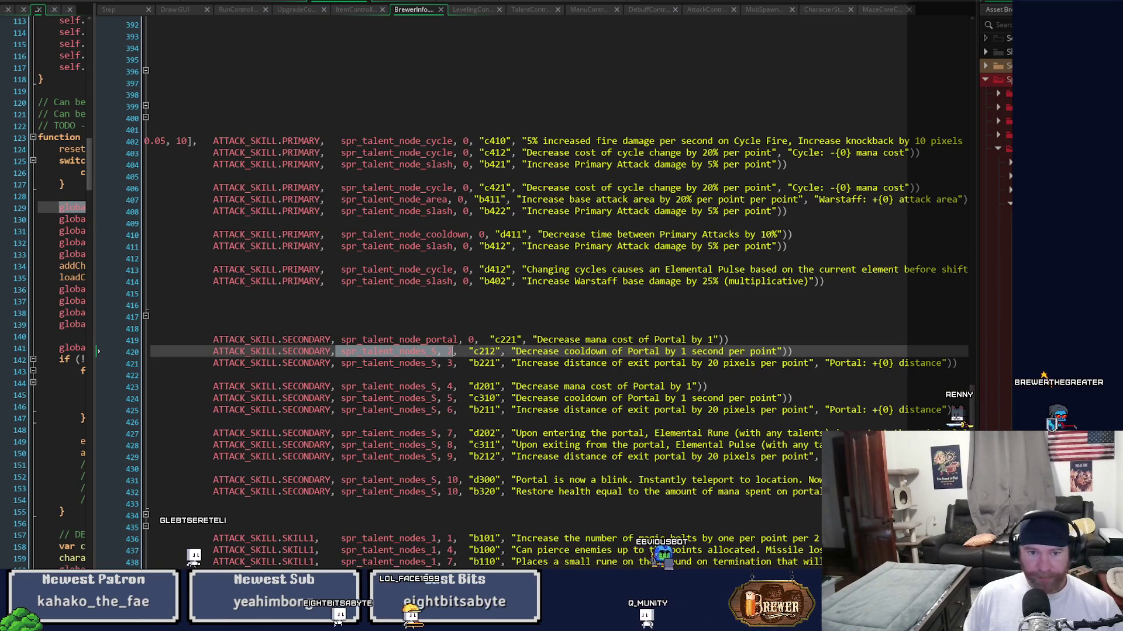
{"action": "key", "text": "ctrl+v"}
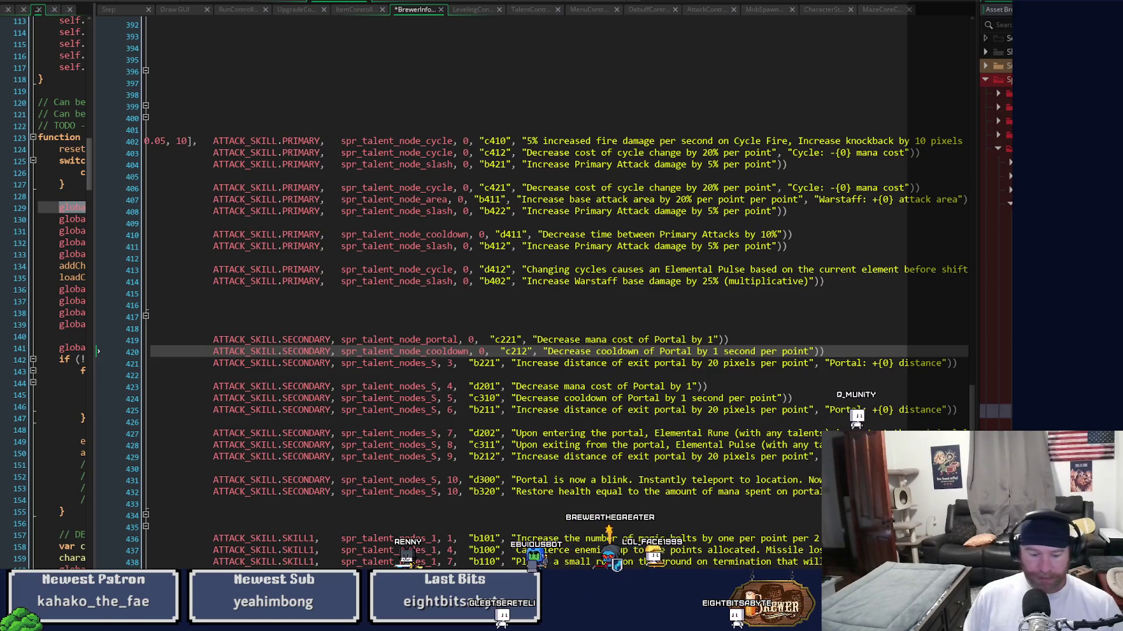
{"action": "key", "text": "ctrl+s"}
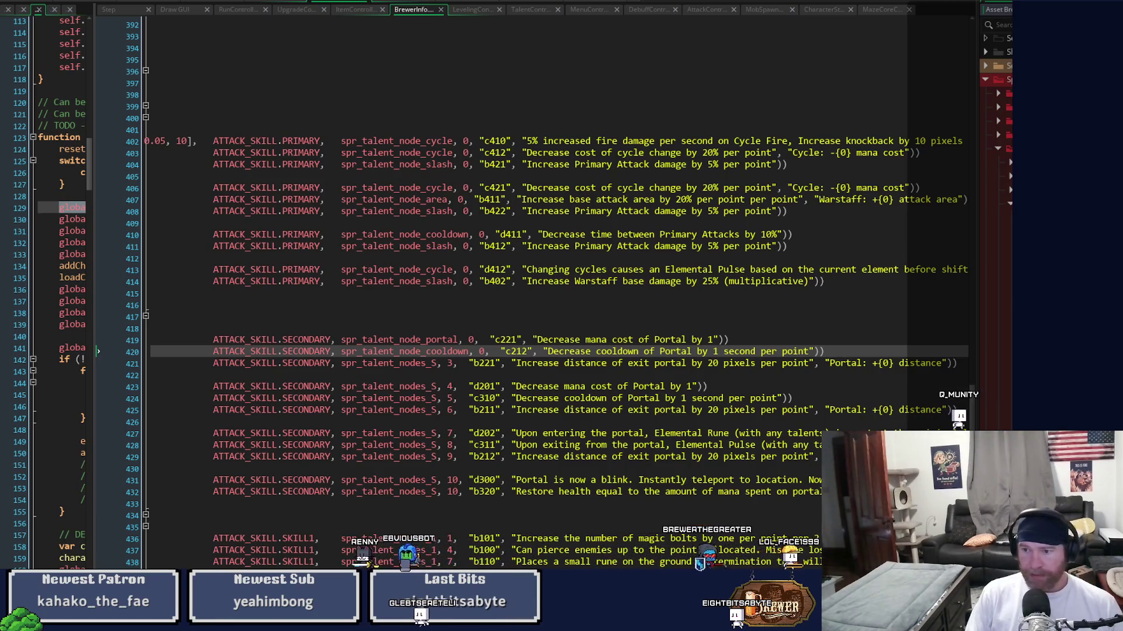
{"action": "key", "text": "ctrl+Tab"}
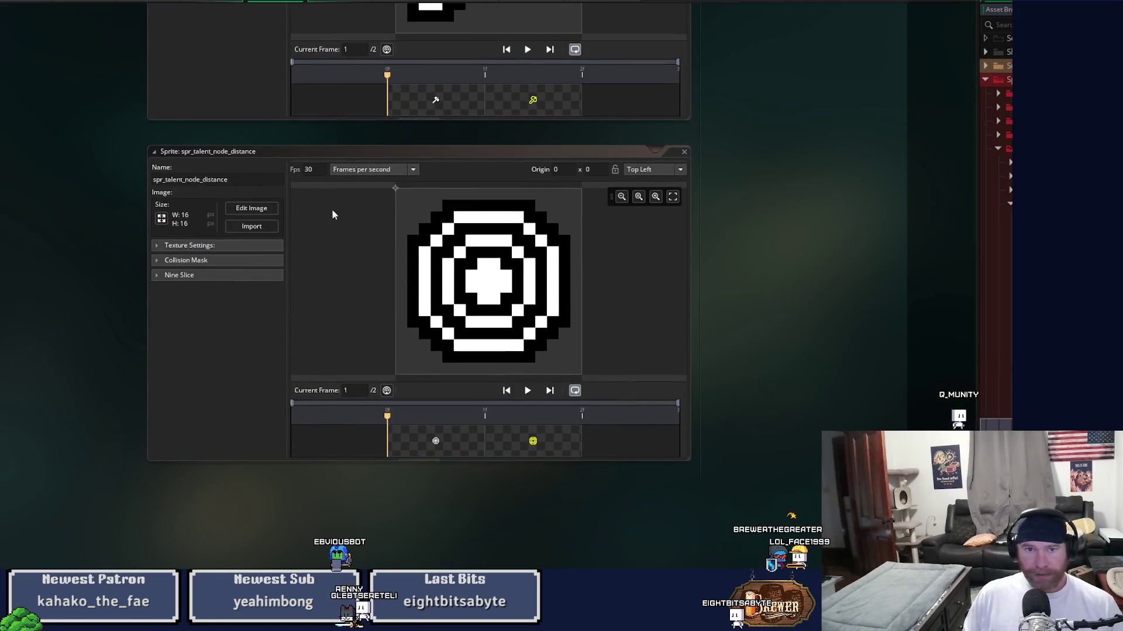
Import the new dumbbell image into spr_talent_node_distance and duplicate it into a second frame
{"action": "left_click", "coordinate": [265, 230]}
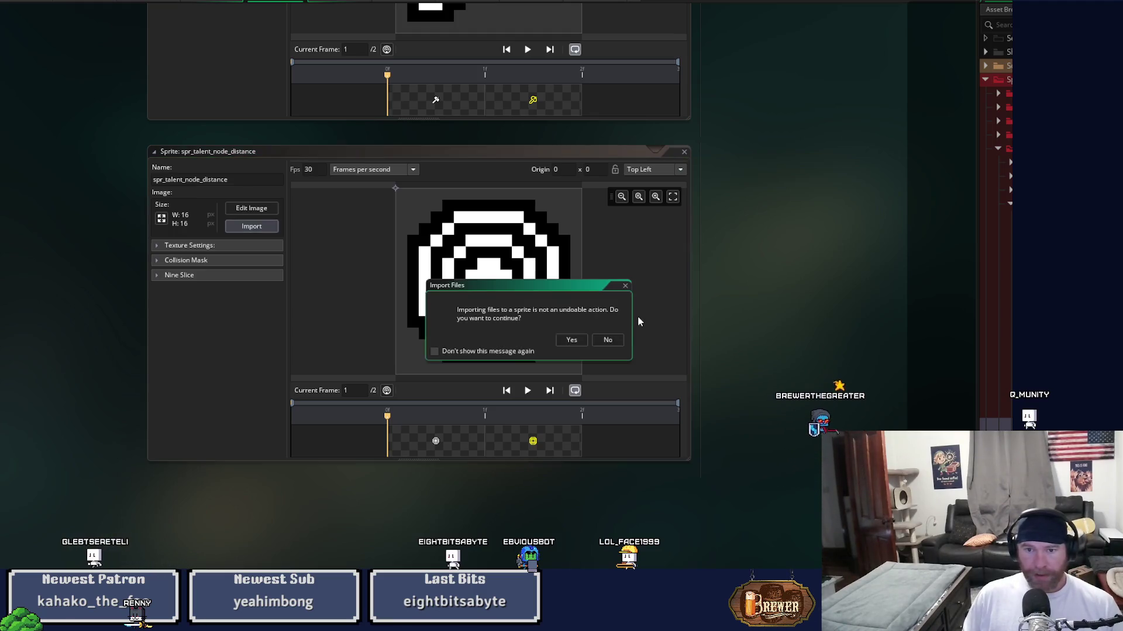
{"action": "left_click", "coordinate": [570, 341]}
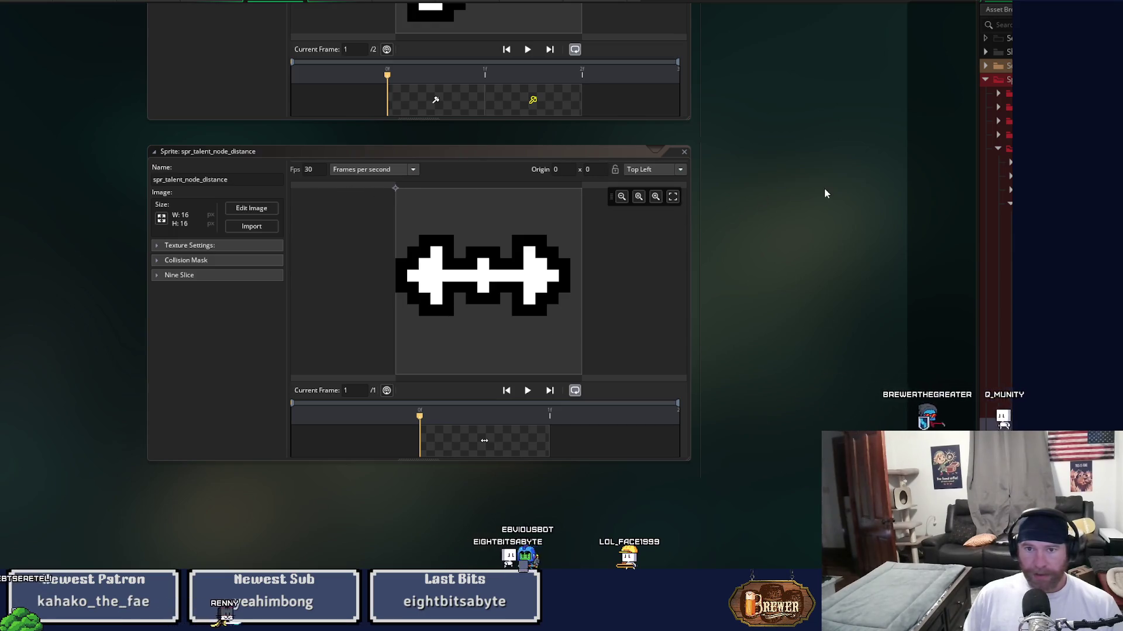
{"action": "left_click", "coordinate": [234, 208]}
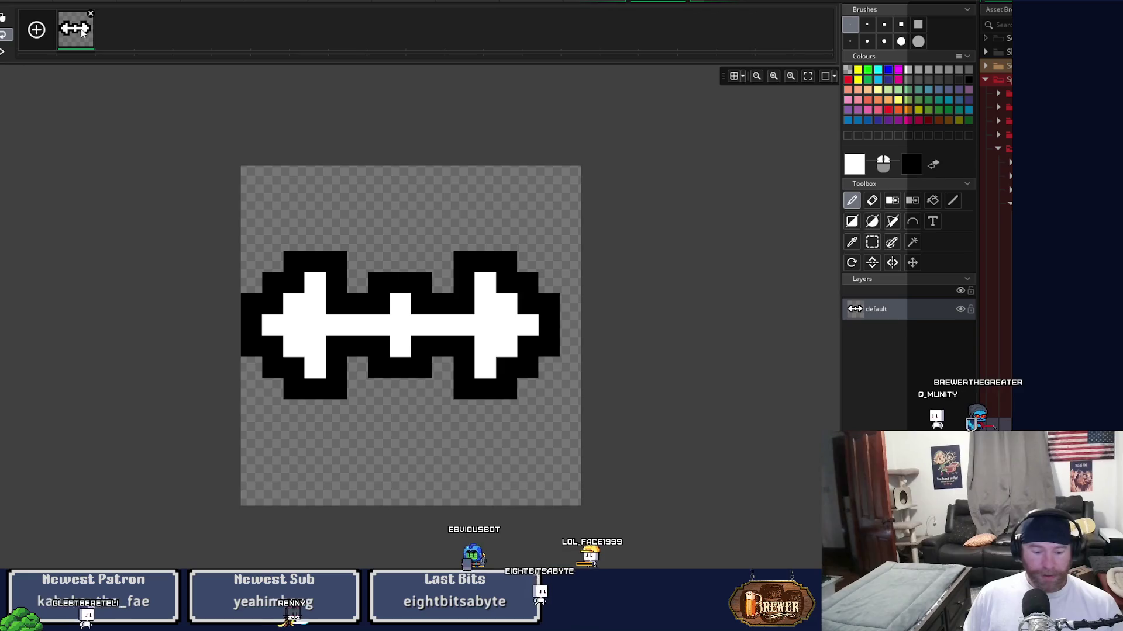
{"action": "key", "text": "ctrl+c"}
{"action": "key", "text": "ctrl+v"}
Make frame 2's white interior transparent and its outline yellow, then close the distance sprite
{"action": "left_click", "coordinate": [128, 44]}
{"action": "left_click", "coordinate": [891, 200]}
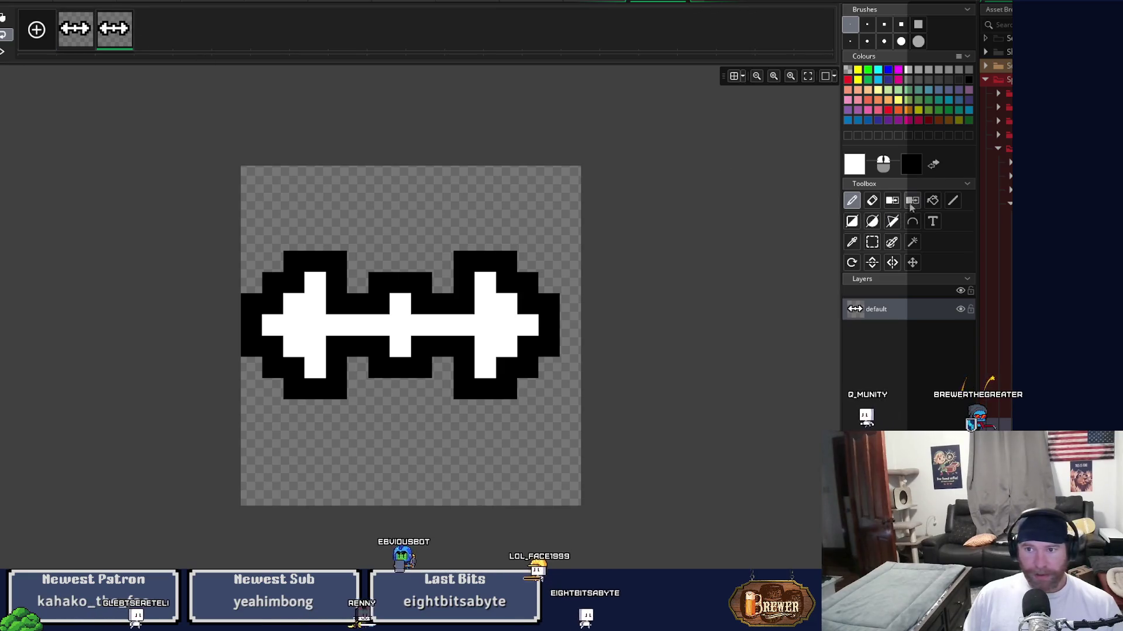
{"action": "left_click", "coordinate": [497, 326]}
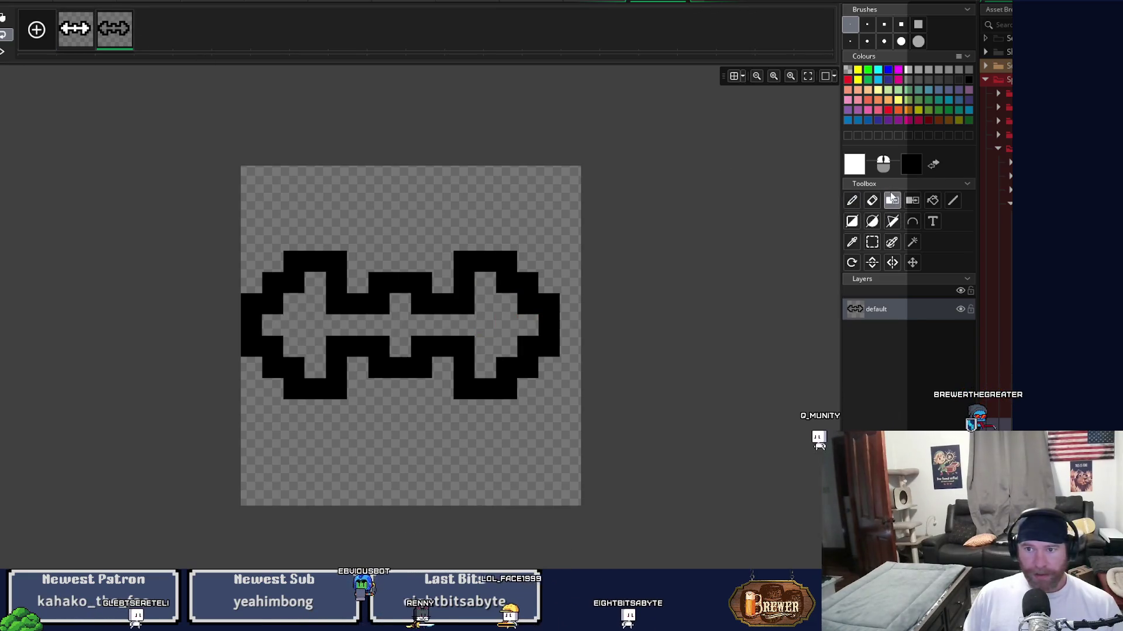
{"action": "left_click", "coordinate": [858, 81]}
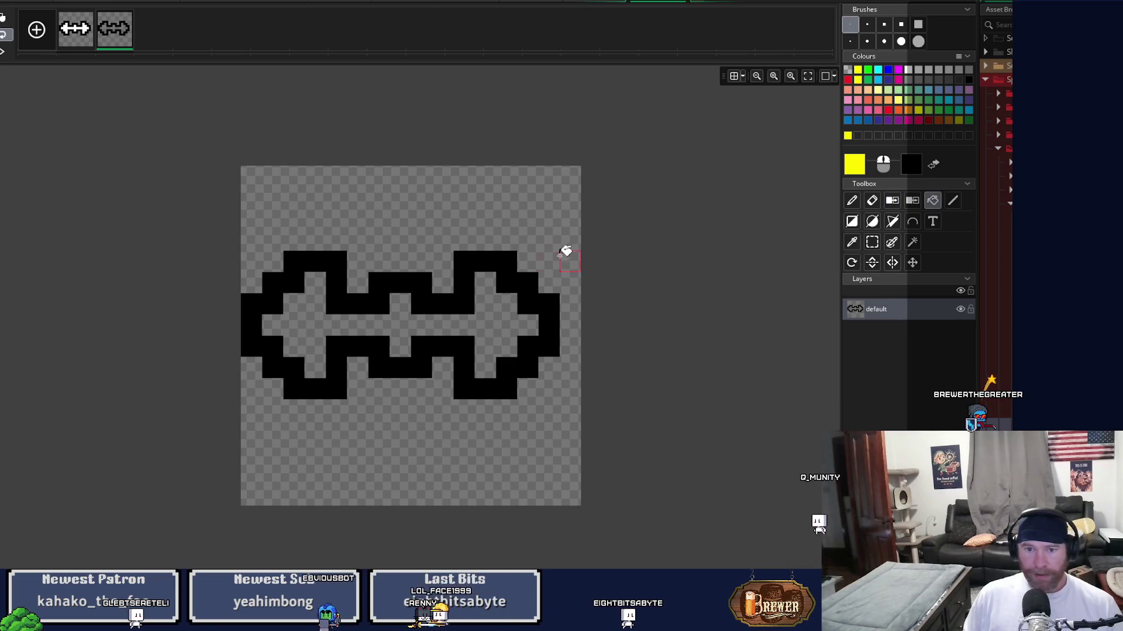
{"action": "left_click", "coordinate": [517, 286]}
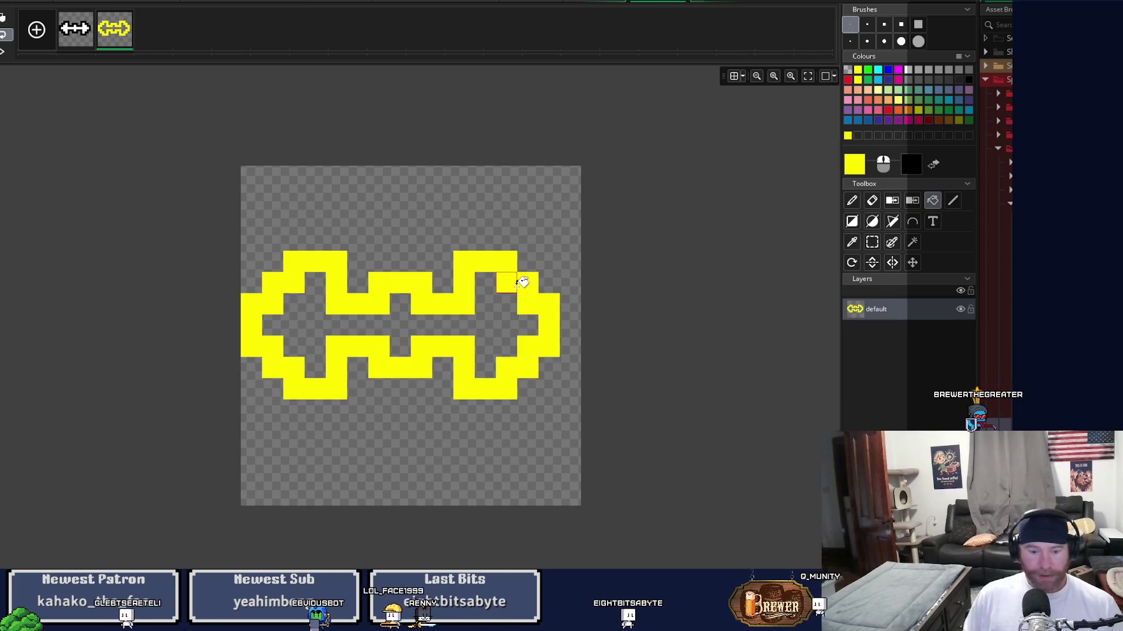
{"action": "left_click", "coordinate": [686, 2]}
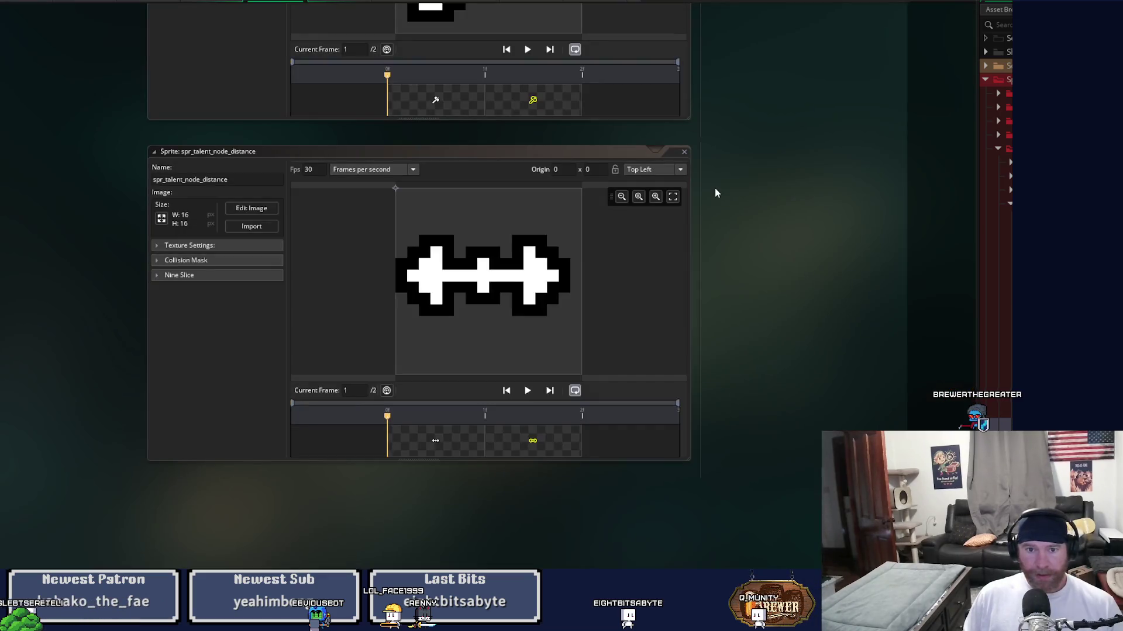
{"action": "left_click", "coordinate": [684, 152]}
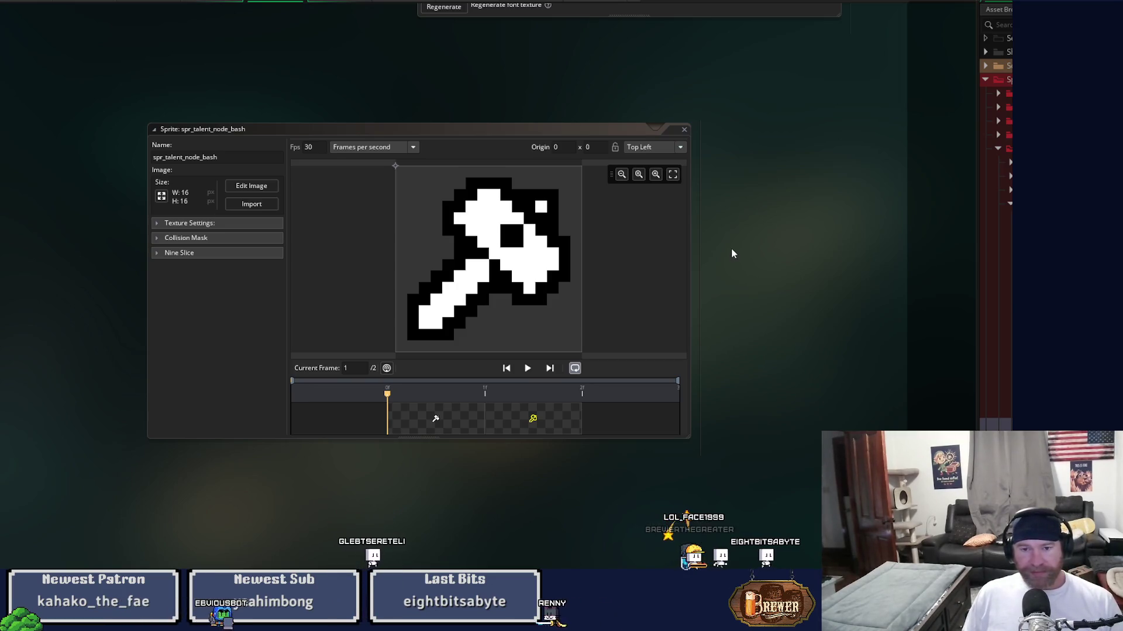
{"action": "left_click", "coordinate": [684, 130]}
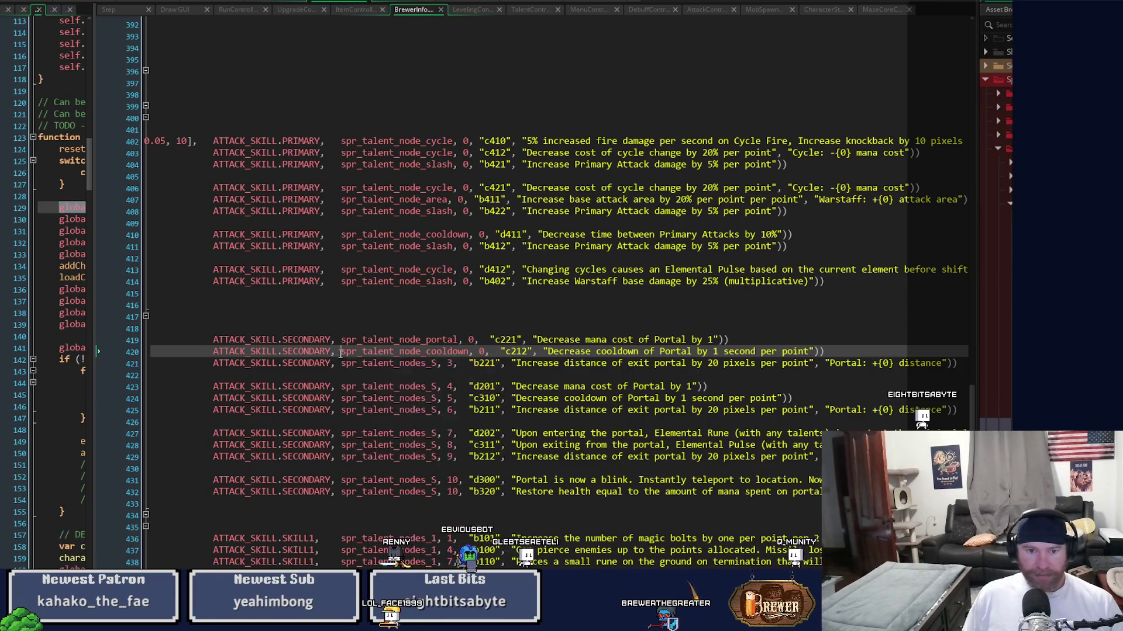
Set line 421's sprite to spr_talent_node_distance, 0 and save the script
{"action": "left_click", "coordinate": [468, 353]}
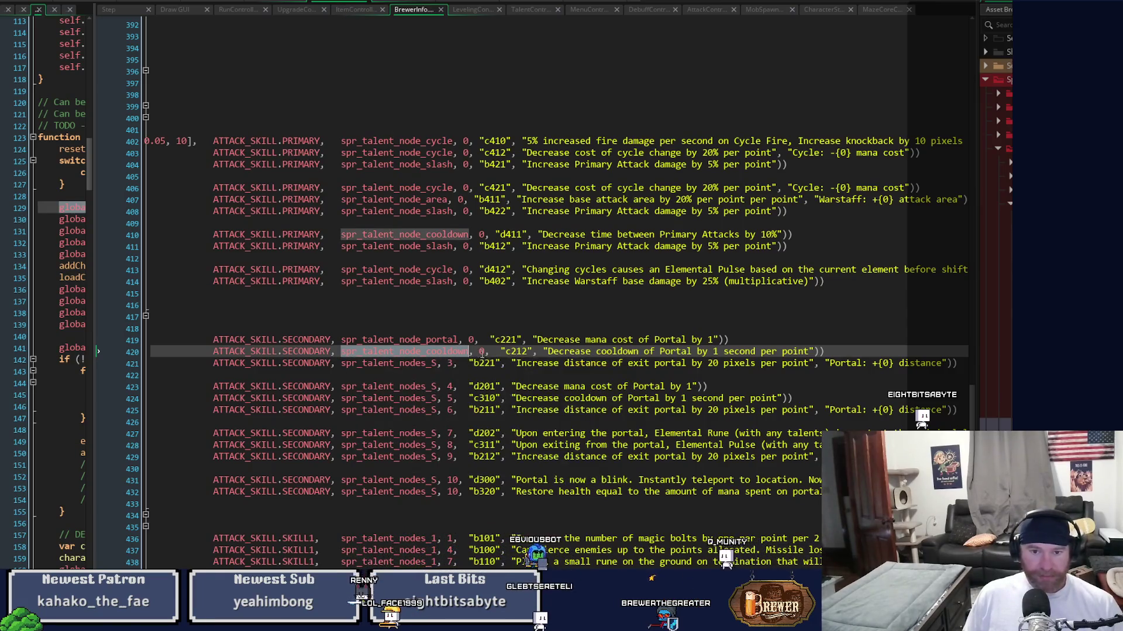
{"action": "mouse_move", "coordinate": [486, 352]}
{"action": "left_mouse_down"}
{"action": "mouse_move", "coordinate": [339, 352]}
{"action": "mouse_move", "coordinate": [361, 364]}
{"action": "mouse_move", "coordinate": [452, 365]}
{"action": "left_mouse_up"}
{"action": "key", "text": "ctrl+v"}
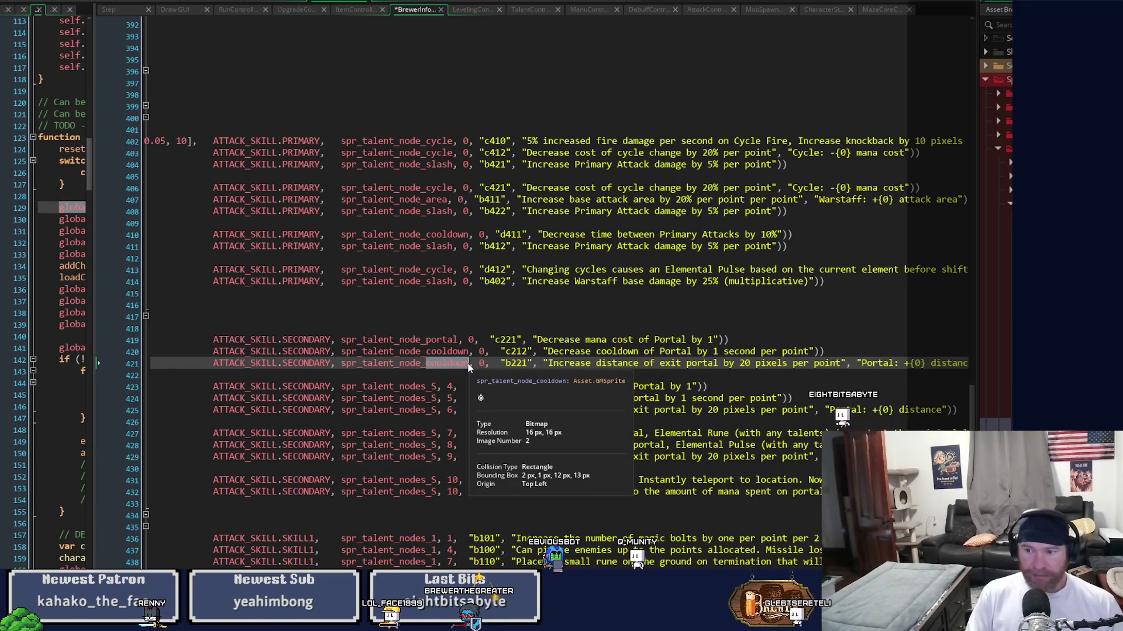
{"action": "type", "text": "distance"}
{"action": "key", "text": "ctrl+s"}
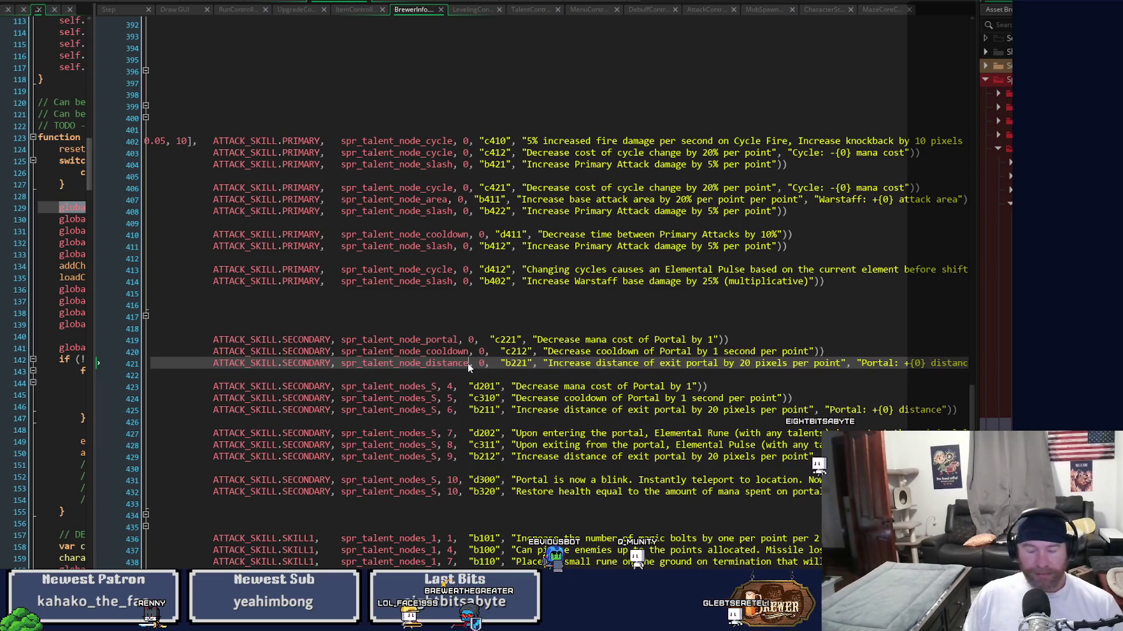
Open the spr_talent_node_mana sprite from its reference in the script
{"action": "scroll", "coordinate": [407, 383], "scroll_direction": "down", "scroll_amount": 1}
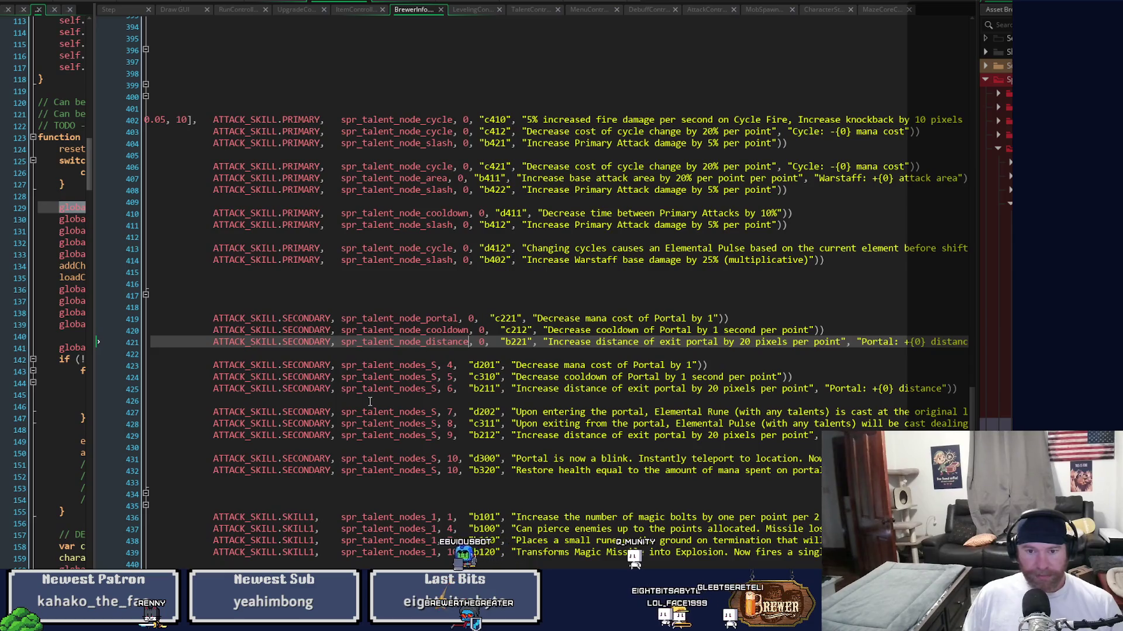
{"action": "left_click", "coordinate": [470, 341]}
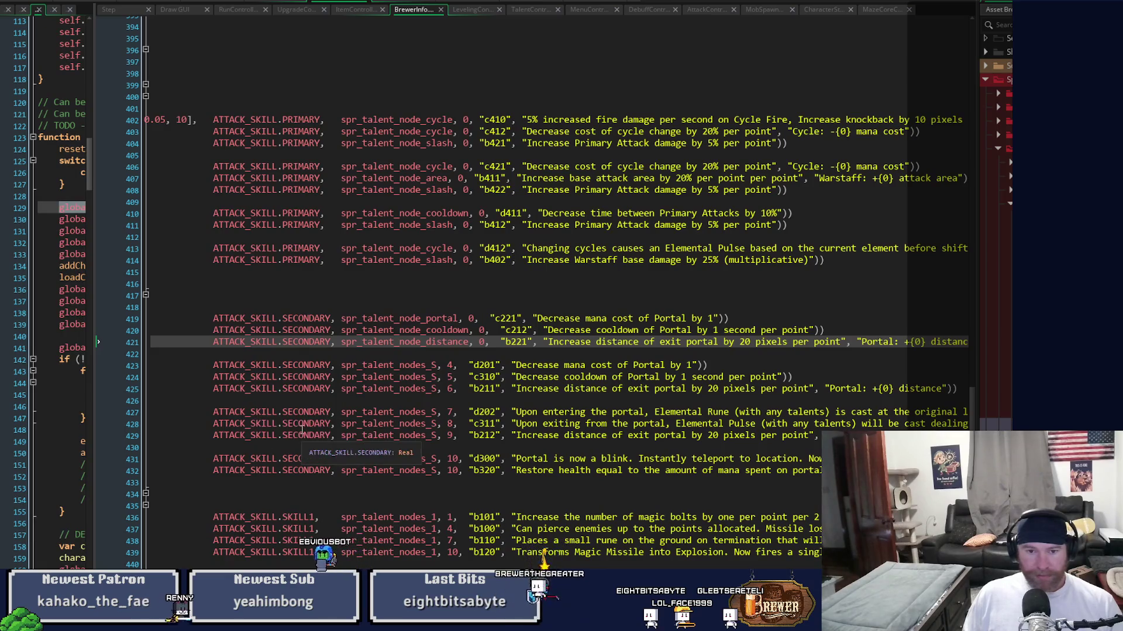
{"action": "mouse_move", "coordinate": [350, 424]}
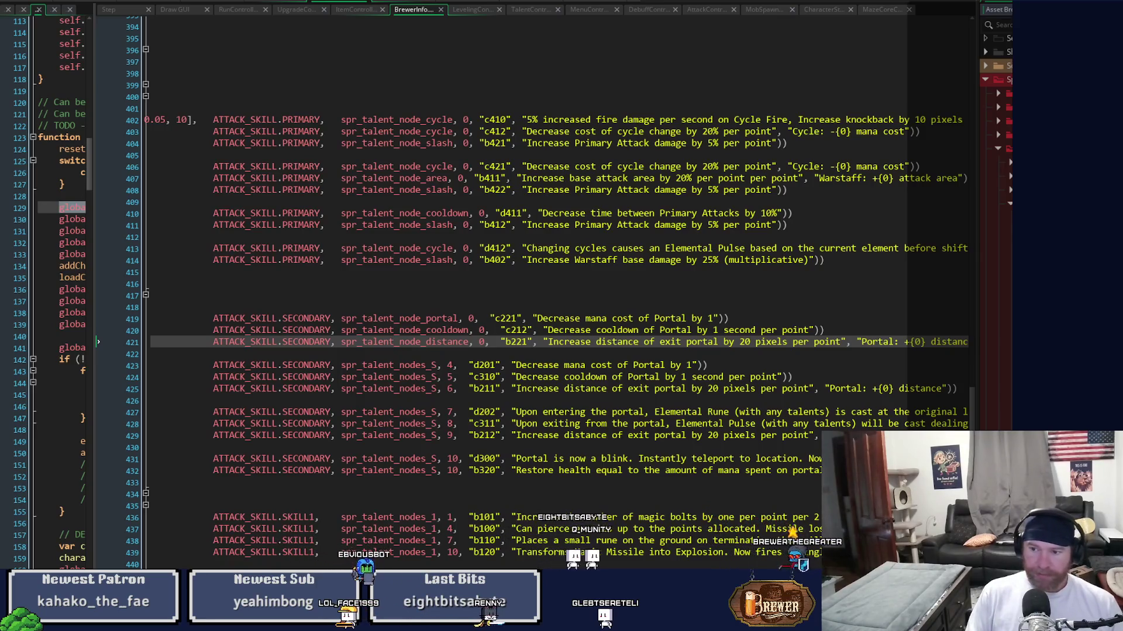
{"action": "middle_click", "coordinate": [403, 342]}
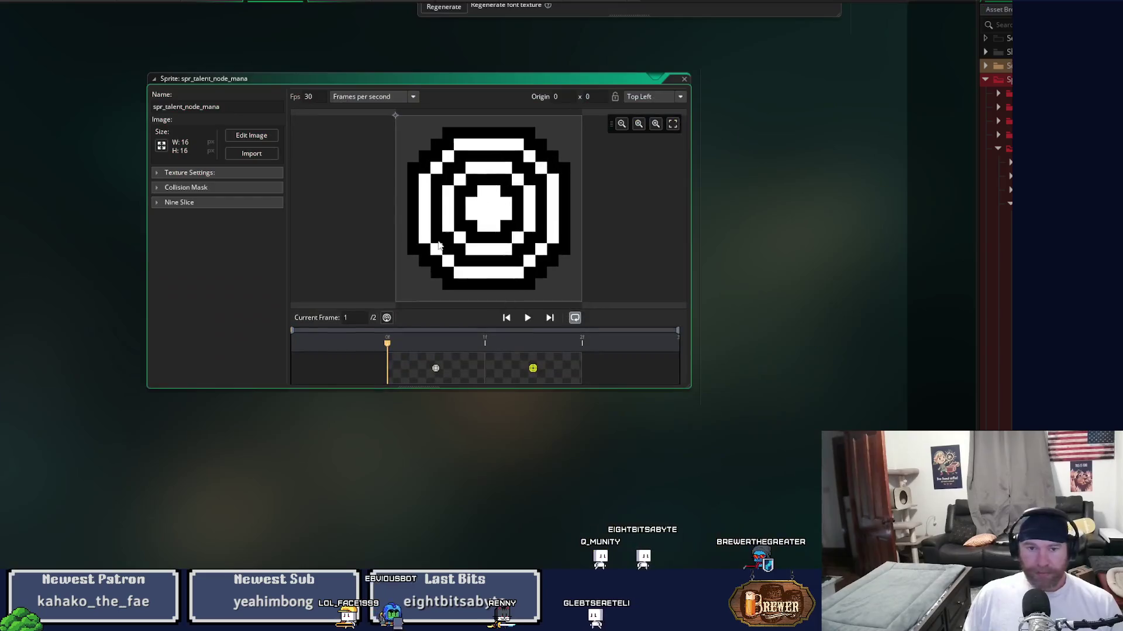
{"action": "left_click", "coordinate": [251, 137]}
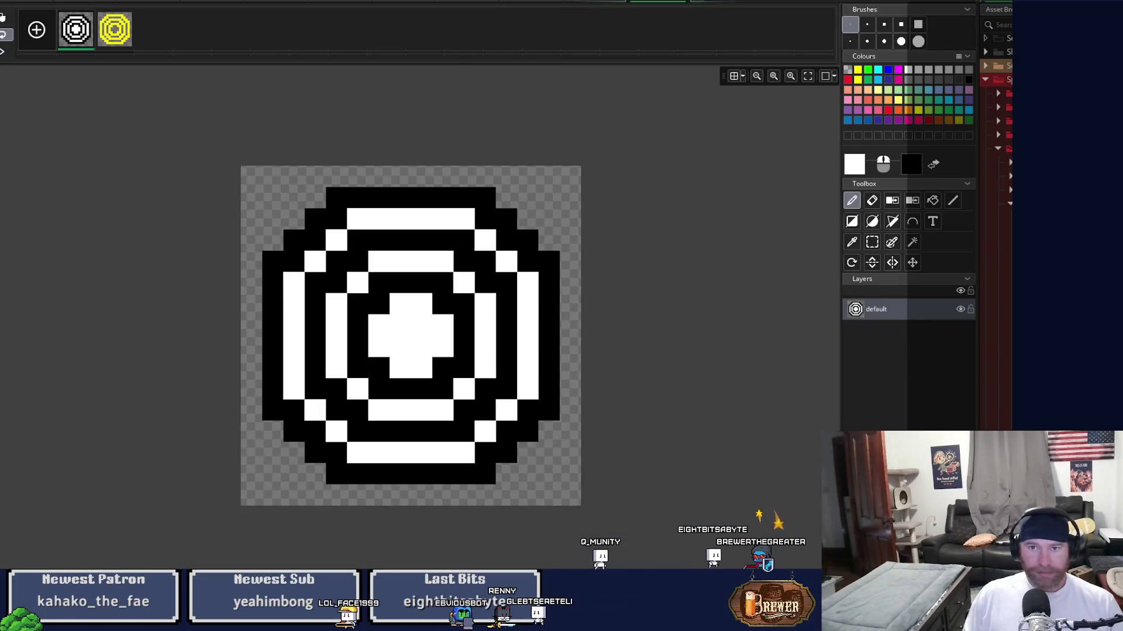
{"action": "left_click", "coordinate": [684, 4]}
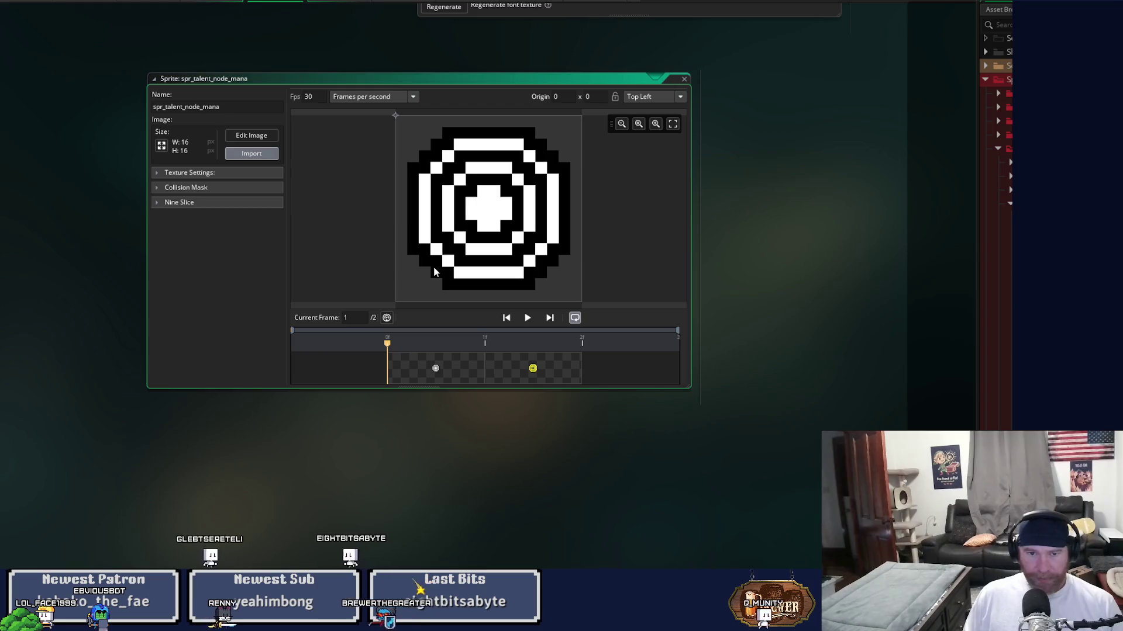
Accept the swirl image for spr_talent_node_mana and duplicate it into a second frame
{"action": "left_click", "coordinate": [575, 337]}
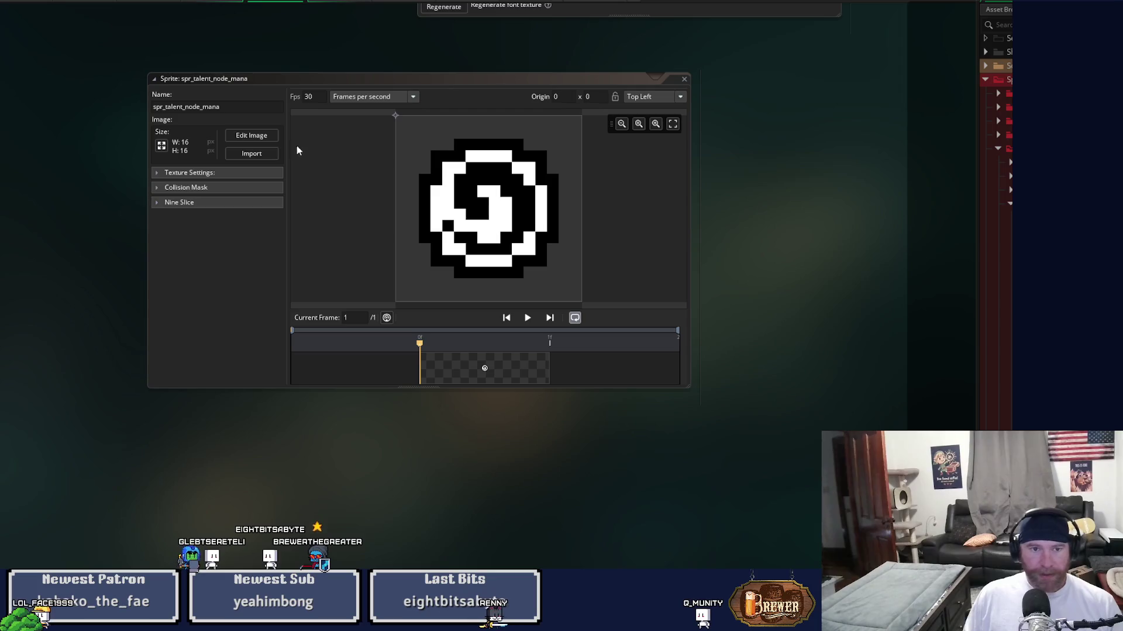
{"action": "left_click", "coordinate": [252, 135]}
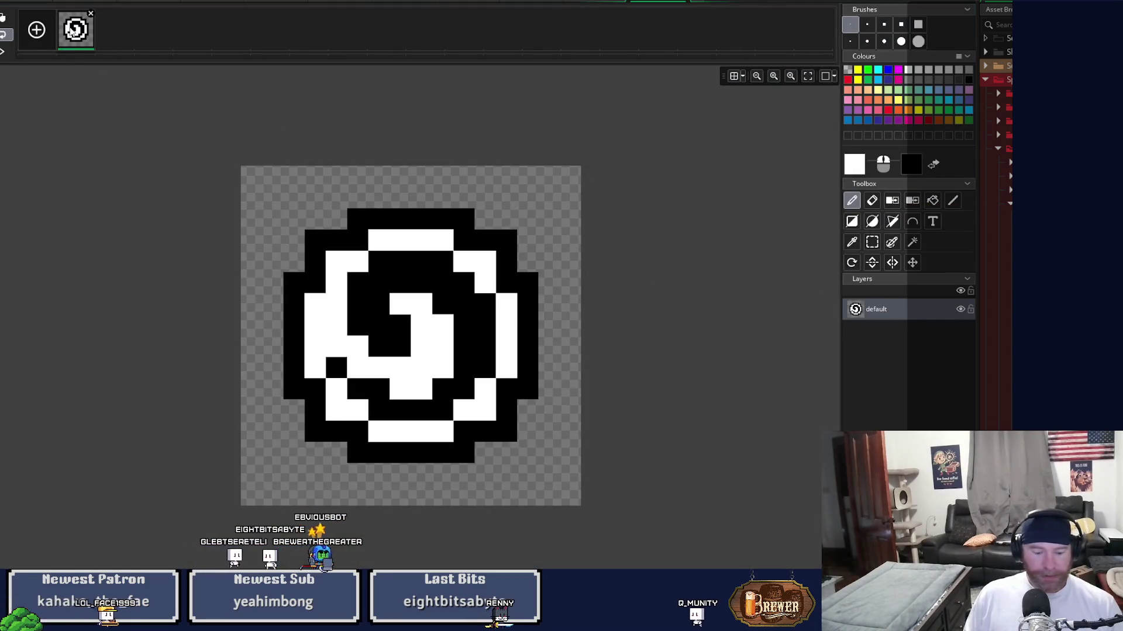
{"action": "key", "text": "ctrl+d"}
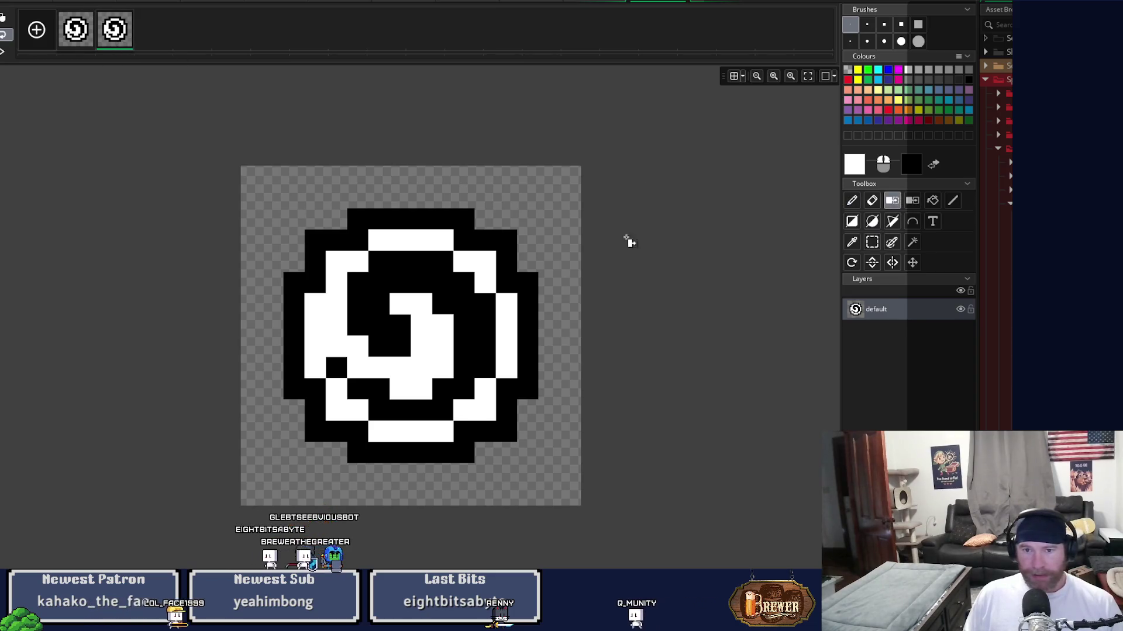
Make frame 2's white pixels transparent and all black pixels yellow, then close the mana sprite
{"action": "left_click", "coordinate": [449, 289]}
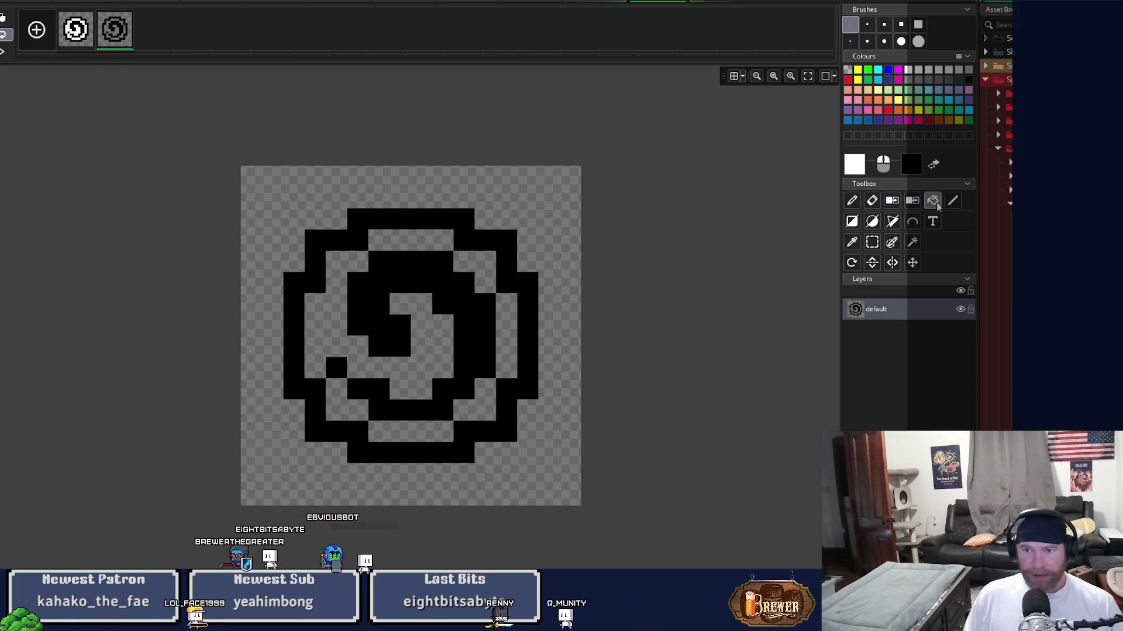
{"action": "left_click", "coordinate": [857, 69]}
{"action": "left_click", "coordinate": [394, 283]}
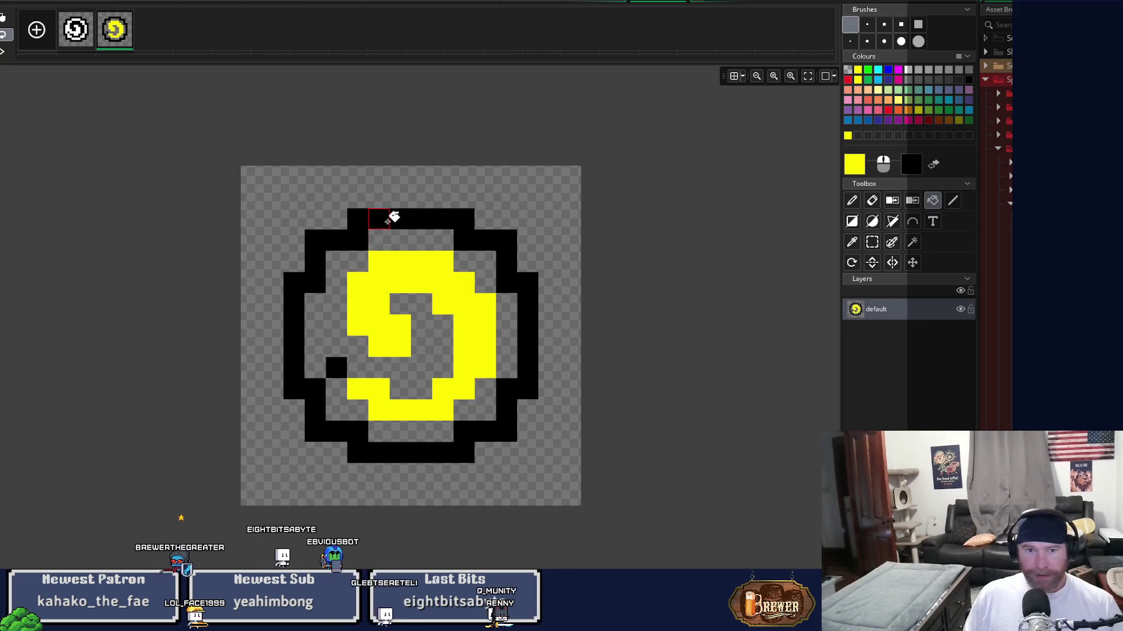
{"action": "left_click", "coordinate": [388, 220]}
{"action": "left_click", "coordinate": [336, 368]}
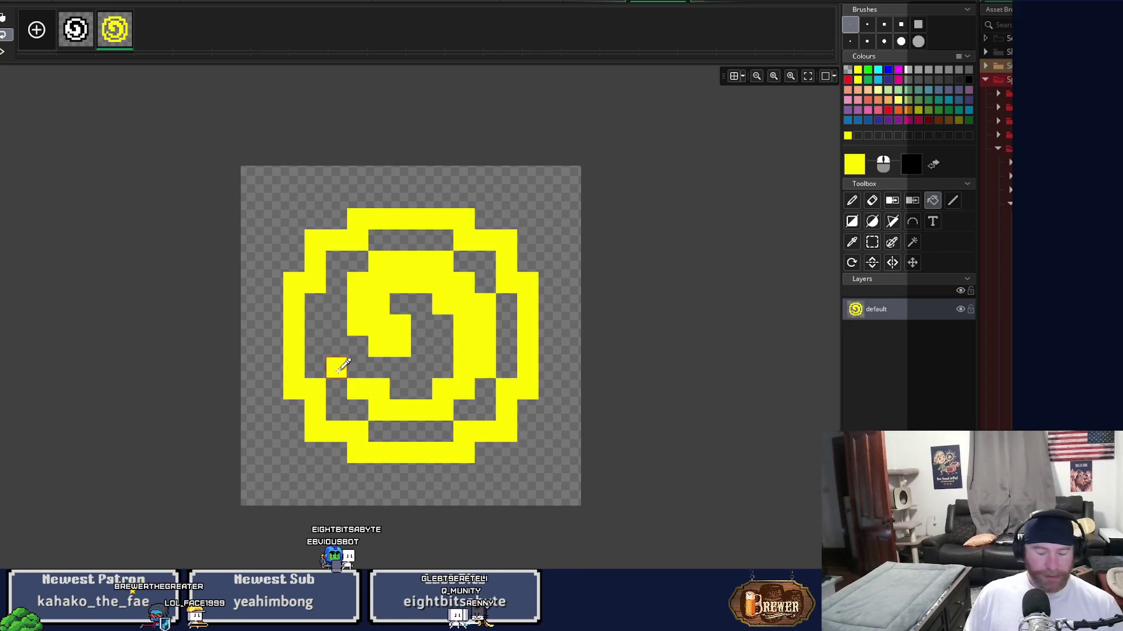
{"action": "left_click", "coordinate": [687, 2]}
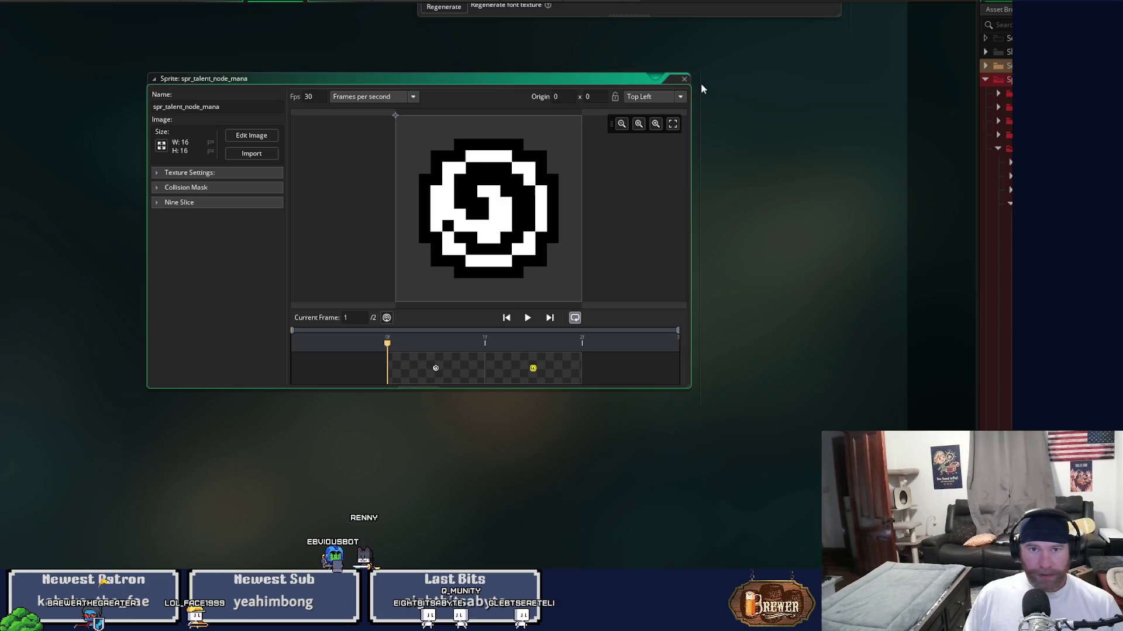
{"action": "left_click", "coordinate": [684, 80]}
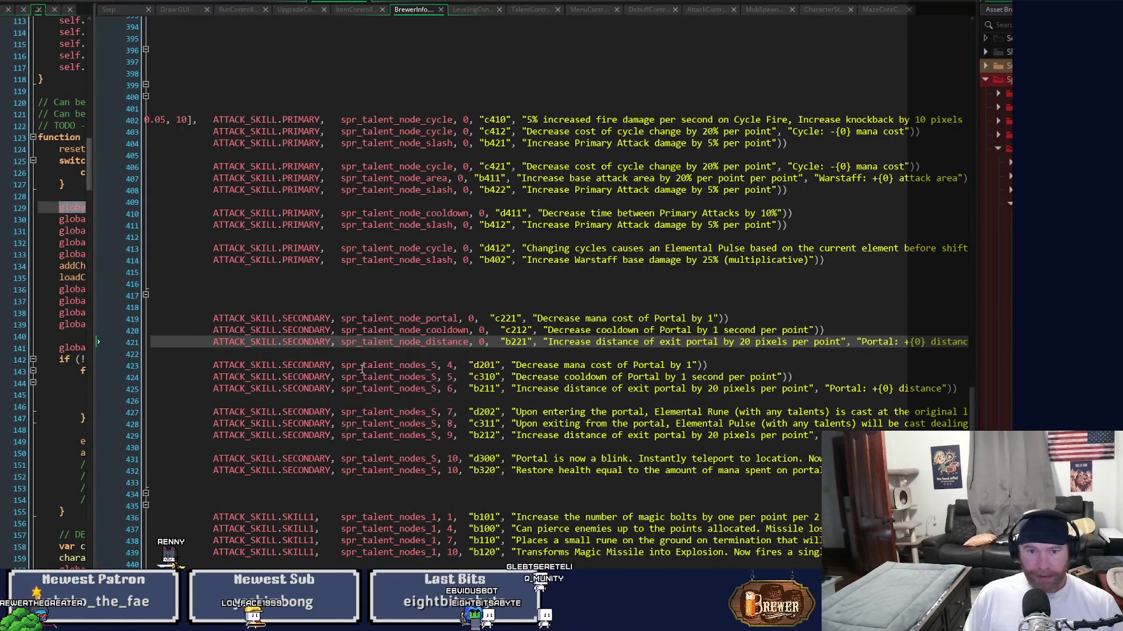
Set lines 423–425 to spr_talent_node_mana, _cooldown and _distance at index 0, and save
{"action": "left_click_drag", "start_coordinate": [341, 365], "coordinate": [453, 370]}
{"action": "type", "text": "spr_talent_node_cooldown, 0"}
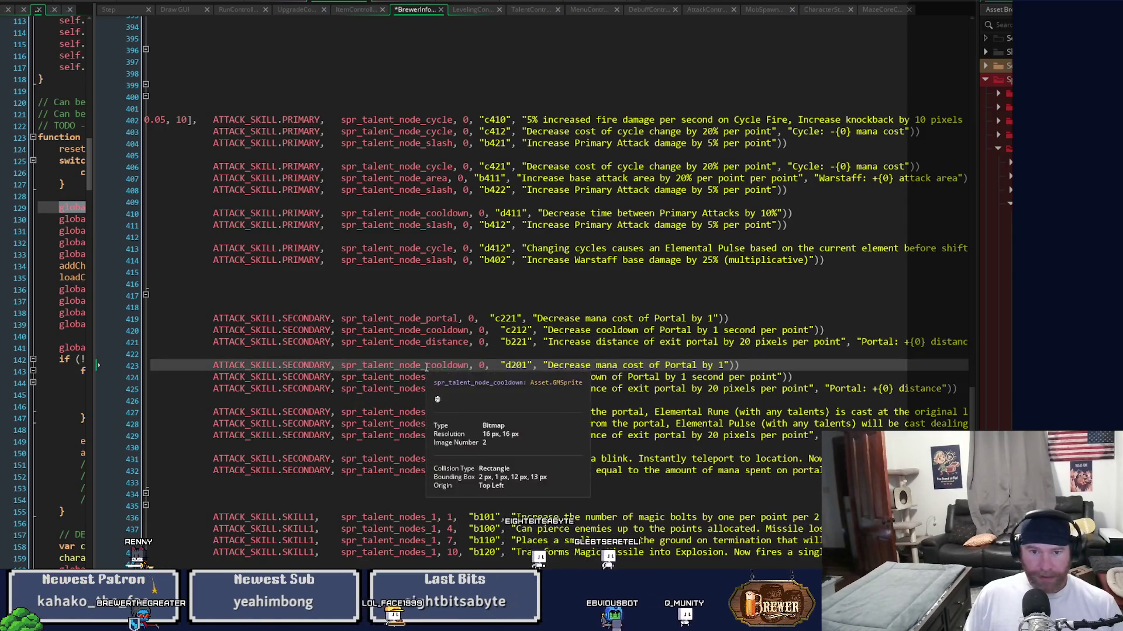
{"action": "type", "text": "mana"}
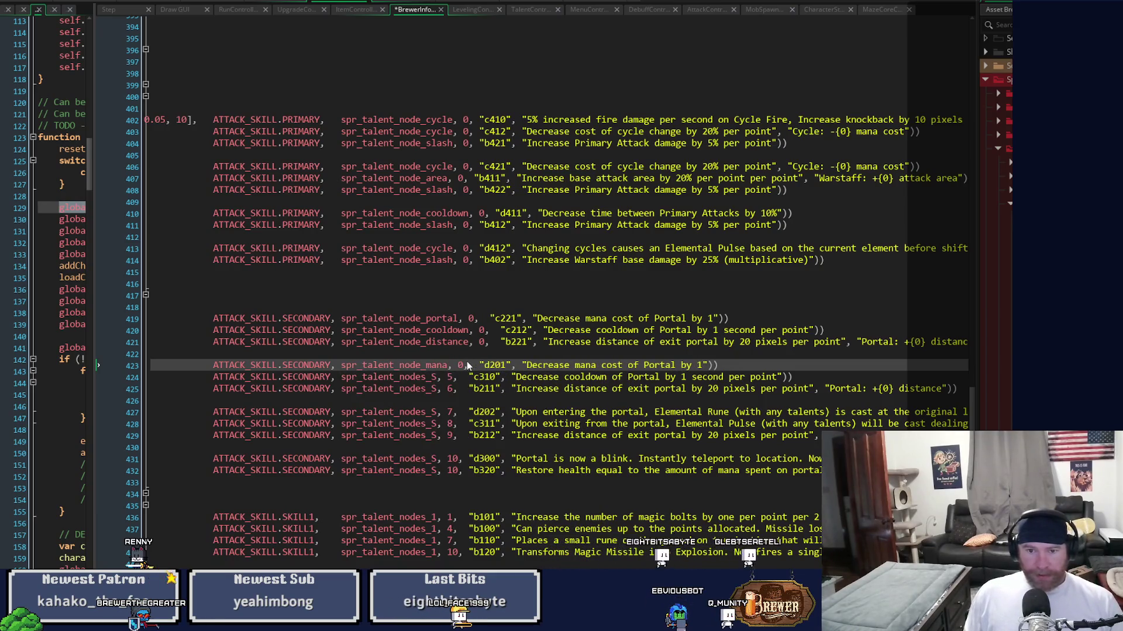
{"action": "left_click", "coordinate": [341, 377]}
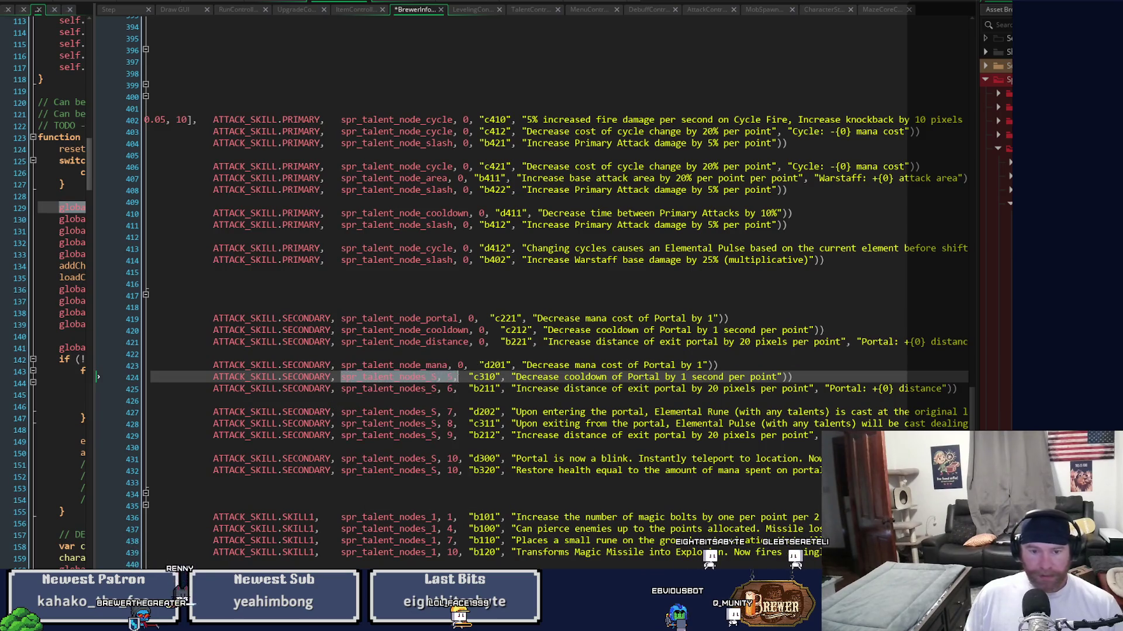
{"action": "type", "text": "spr_talent_node_cooldown, 0"}
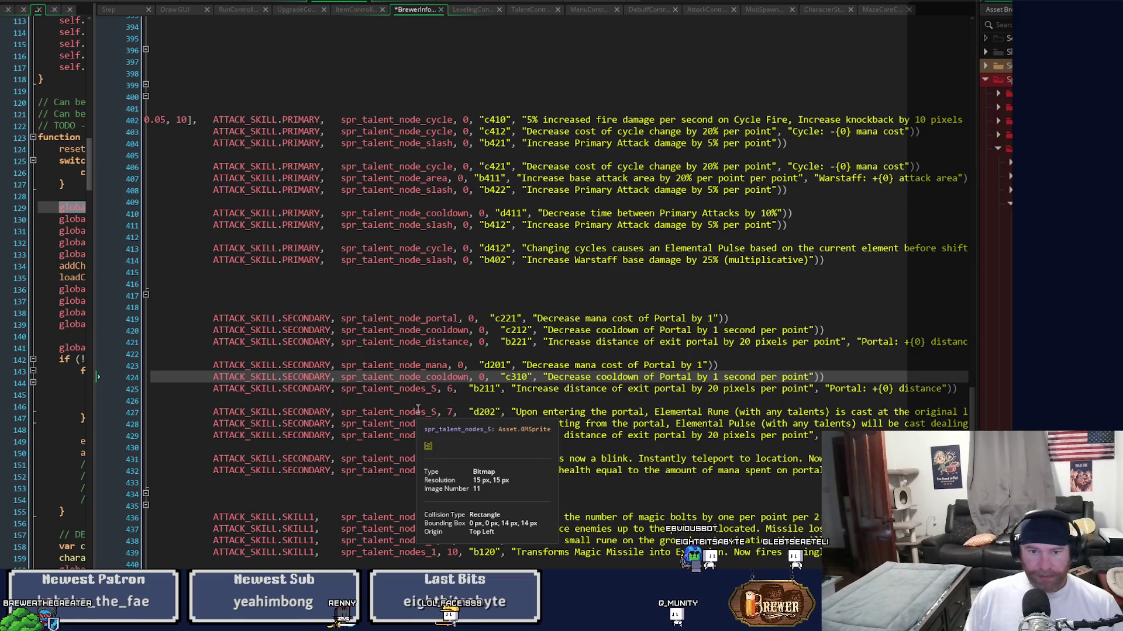
{"action": "left_click_drag", "start_coordinate": [340, 389], "coordinate": [467, 390]}
{"action": "type", "text": "spr_talent_node_cooldown, 0"}
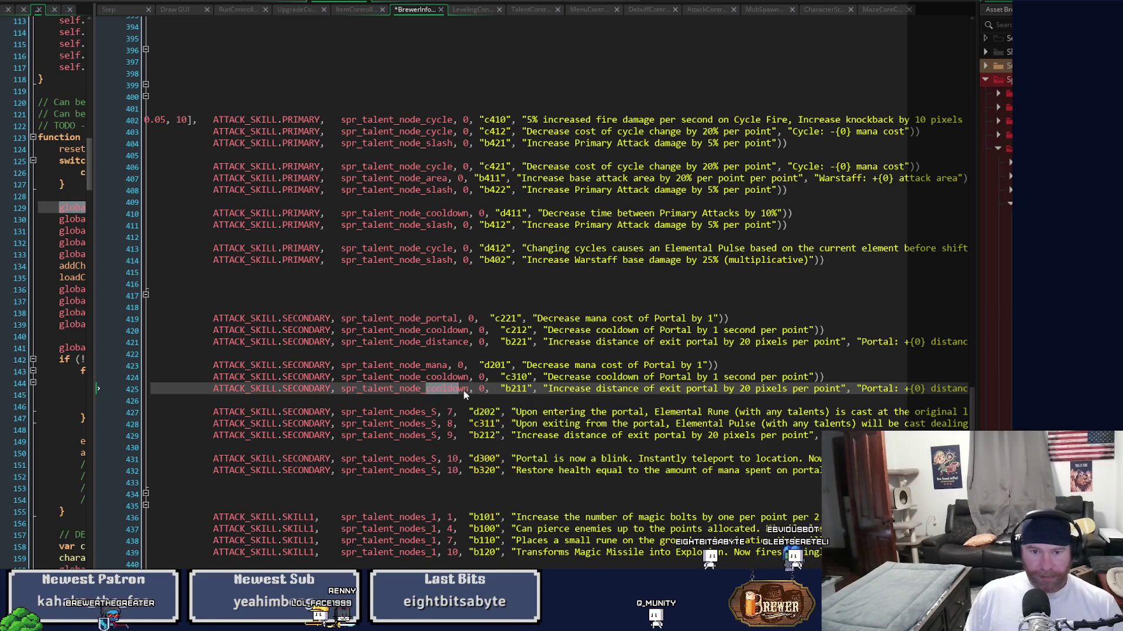
{"action": "type", "text": "dist"}
{"action": "key", "text": "Return"}
{"action": "key", "text": "ctrl+s"}
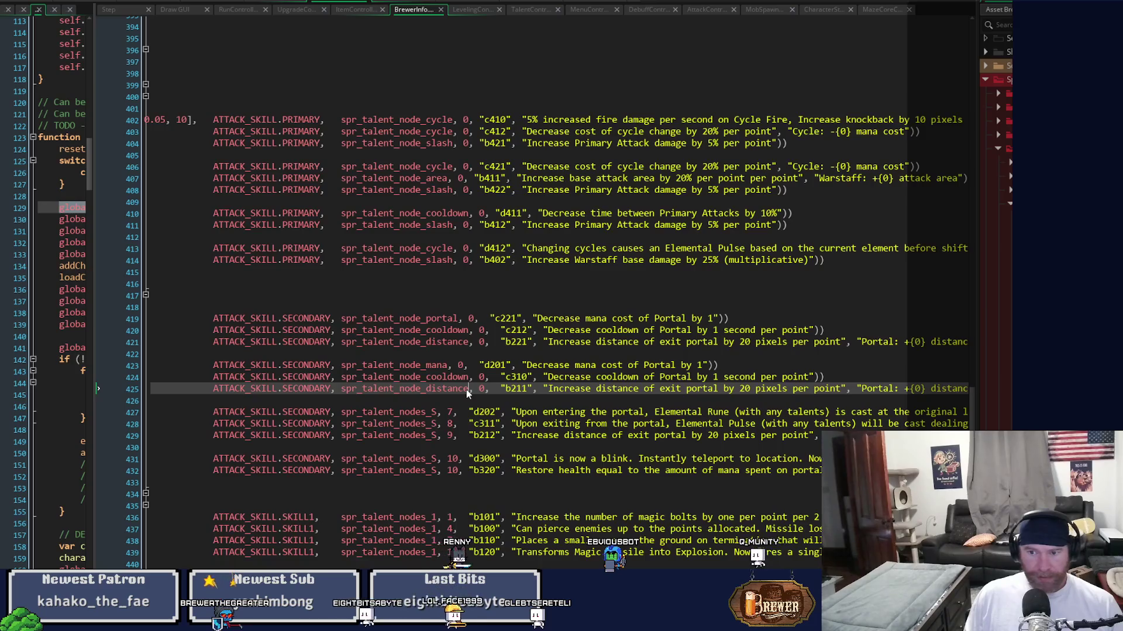
{"action": "left_click", "coordinate": [351, 411]}
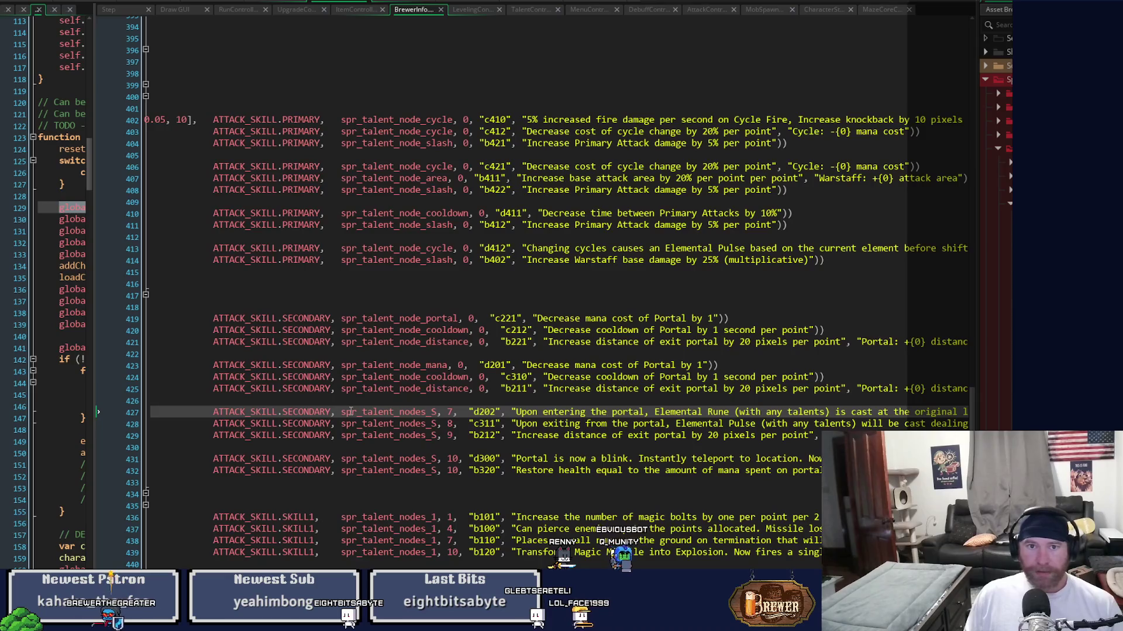